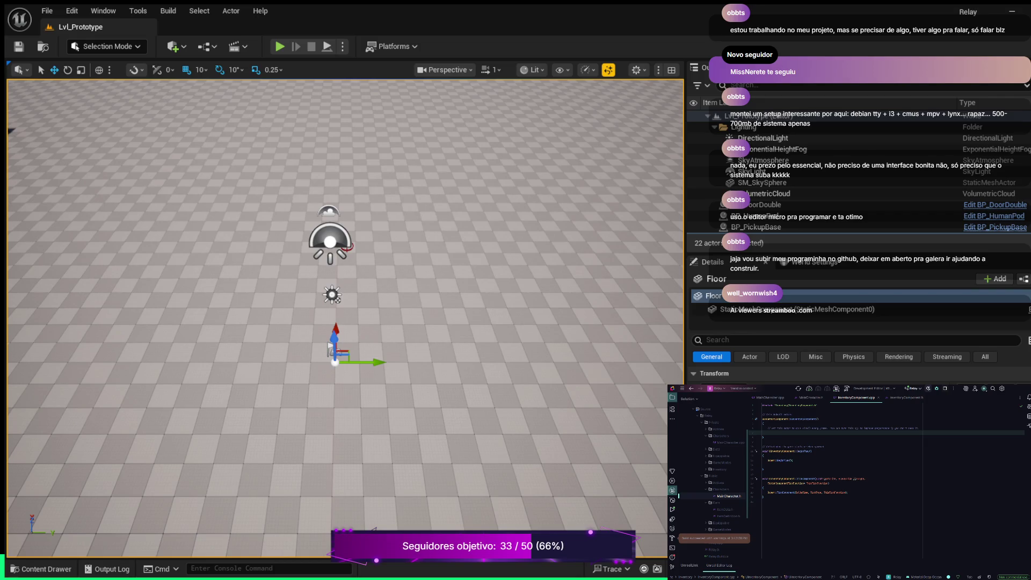
- Fly the camera around the prototype level, then open the Content Drawer on Content > Blueprints
key(s)
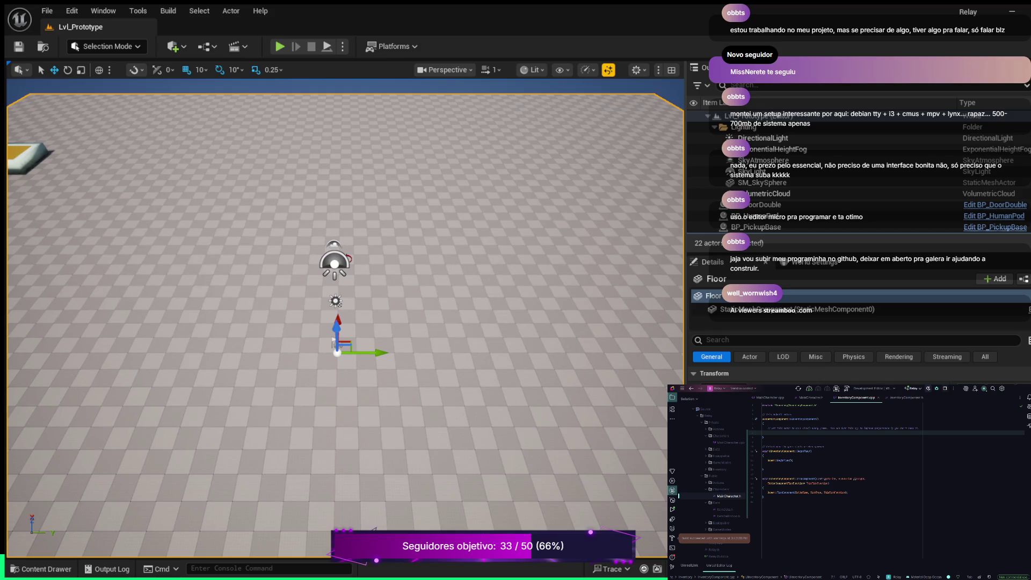
key(w)
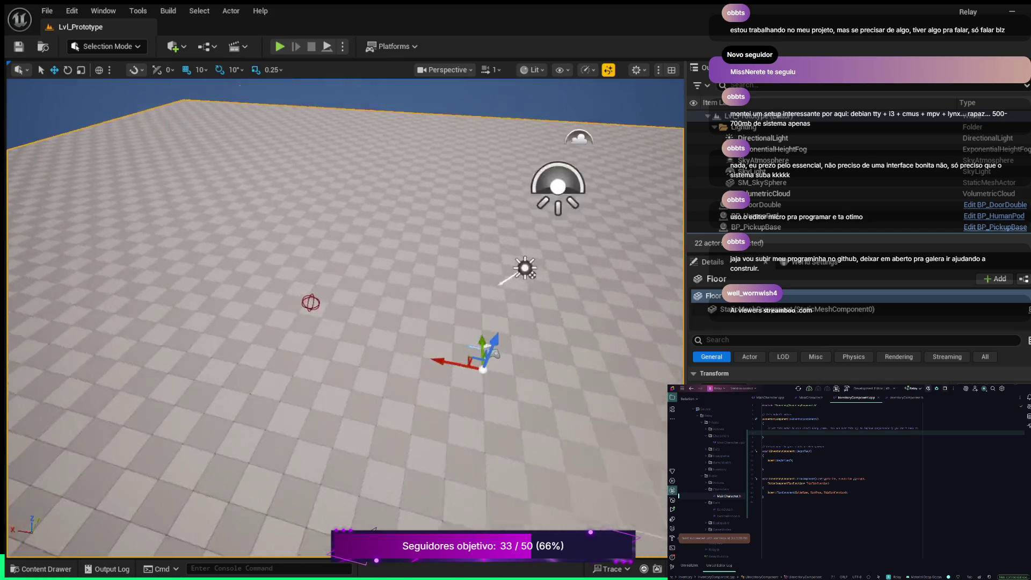
key(s)
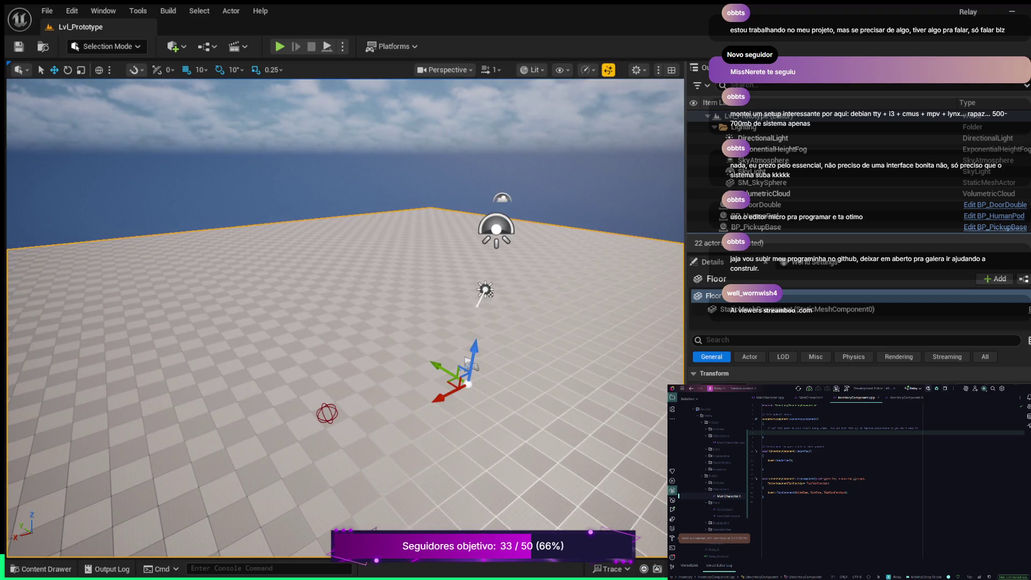
key(ctrl+space)
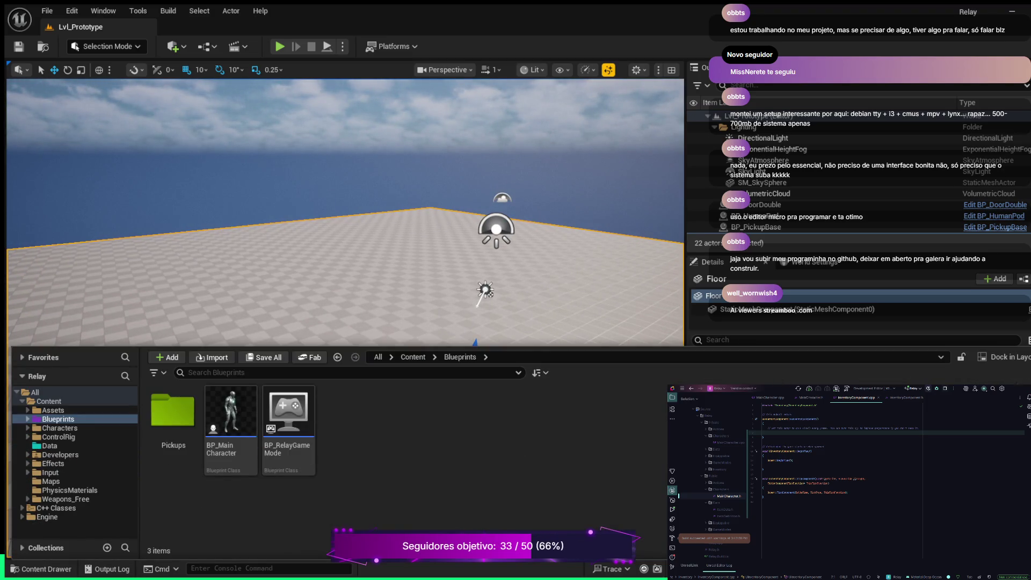
- Expand C++ Classes > Relay > Public and open the Equippable folder
click(56, 508)
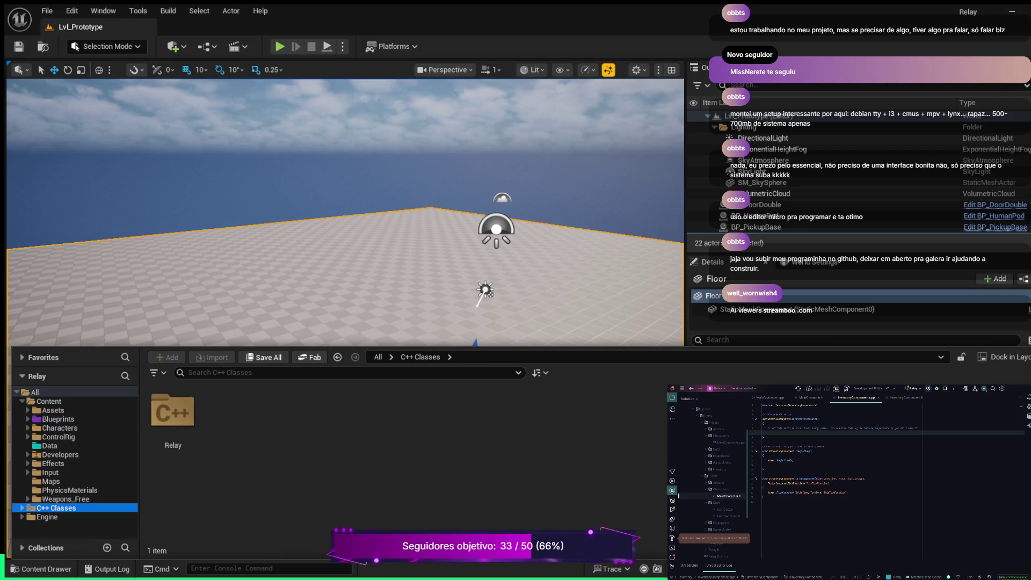
click(22, 508)
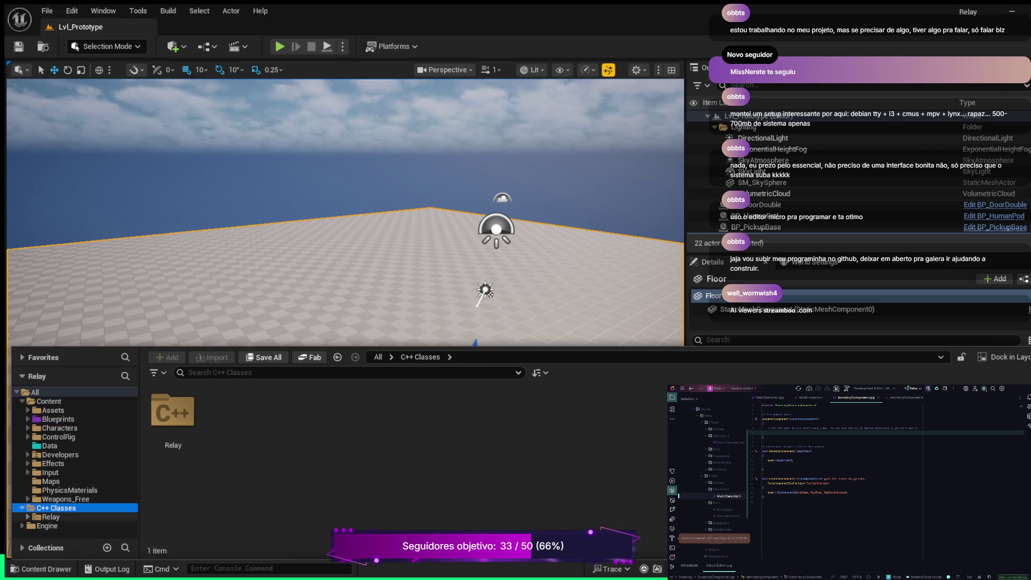
click(27, 516)
click(57, 526)
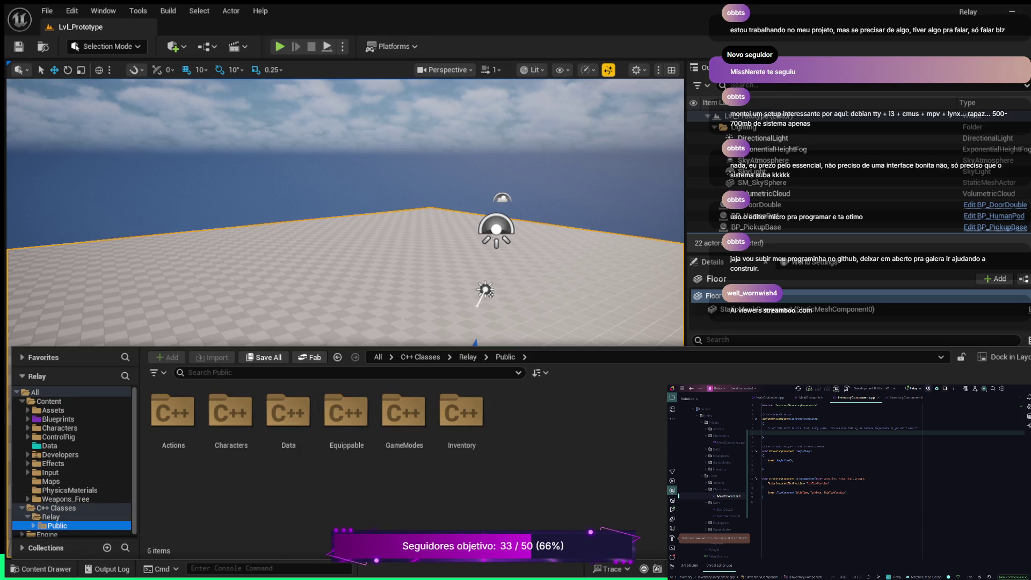
double_click(345, 413)
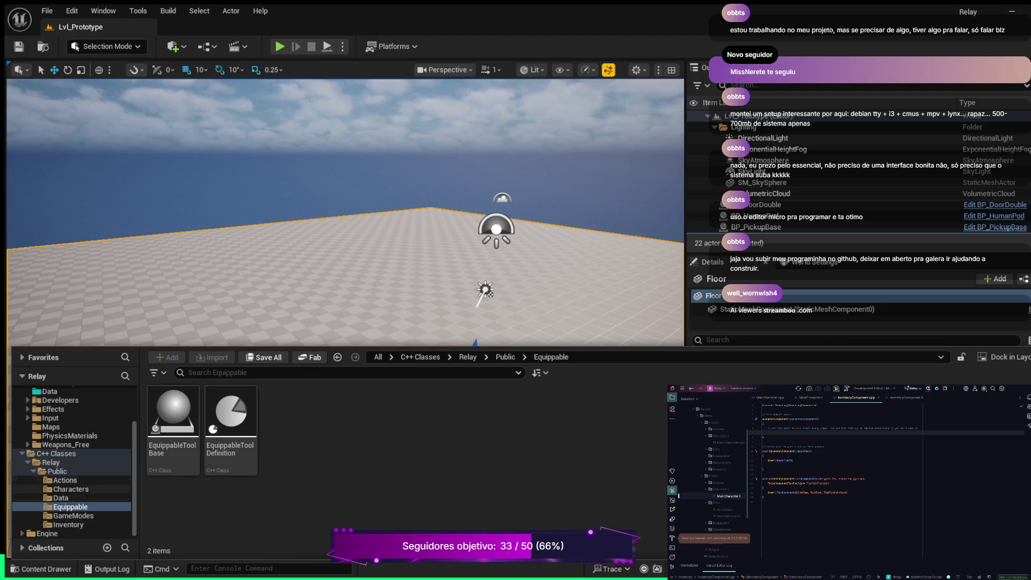
- Open the Inventory folder, view InventoryComponent.h, and bring up MainCharacter.cpp
click(68, 525)
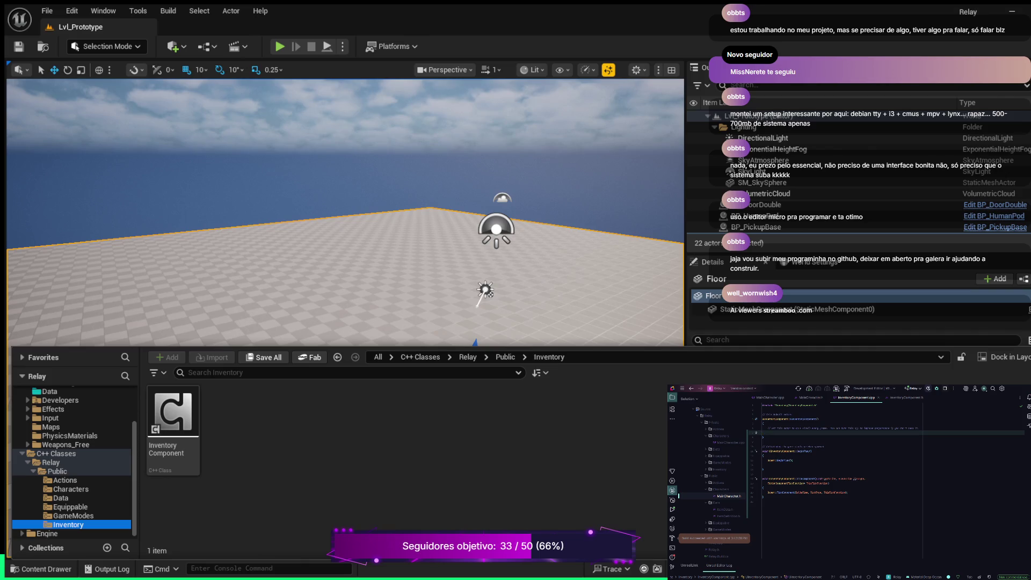
click(906, 398)
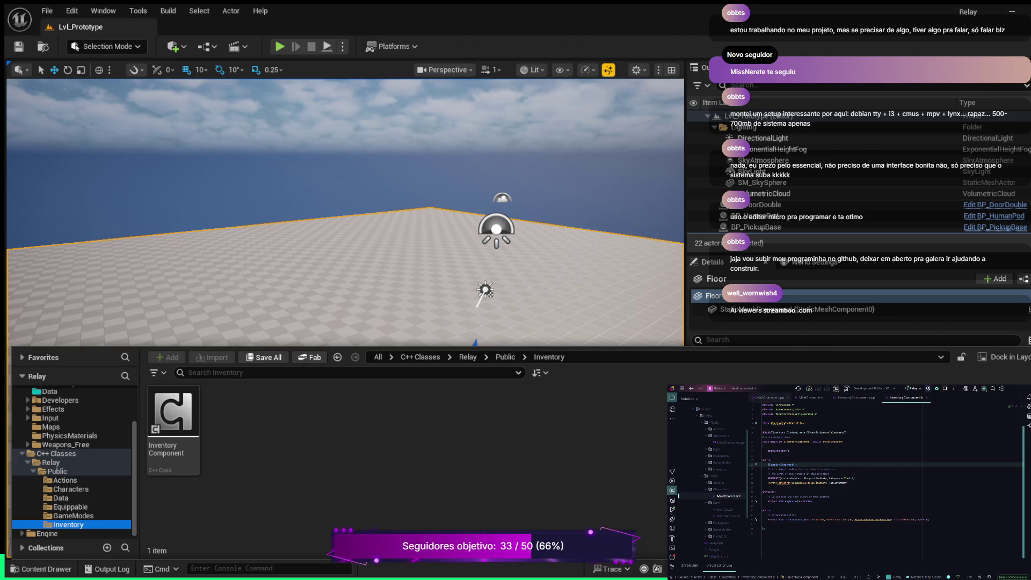
click(766, 398)
- Scroll through the MainCharacter.cpp functions, then switch to MainCharacter.h
scroll(886, 478, down, 12)
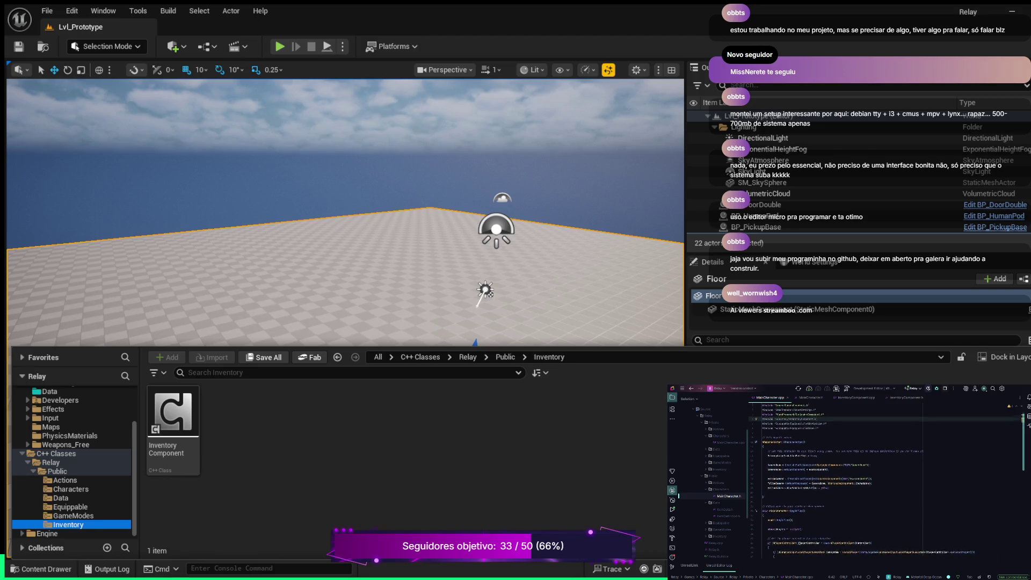
scroll(885, 478, up, 5)
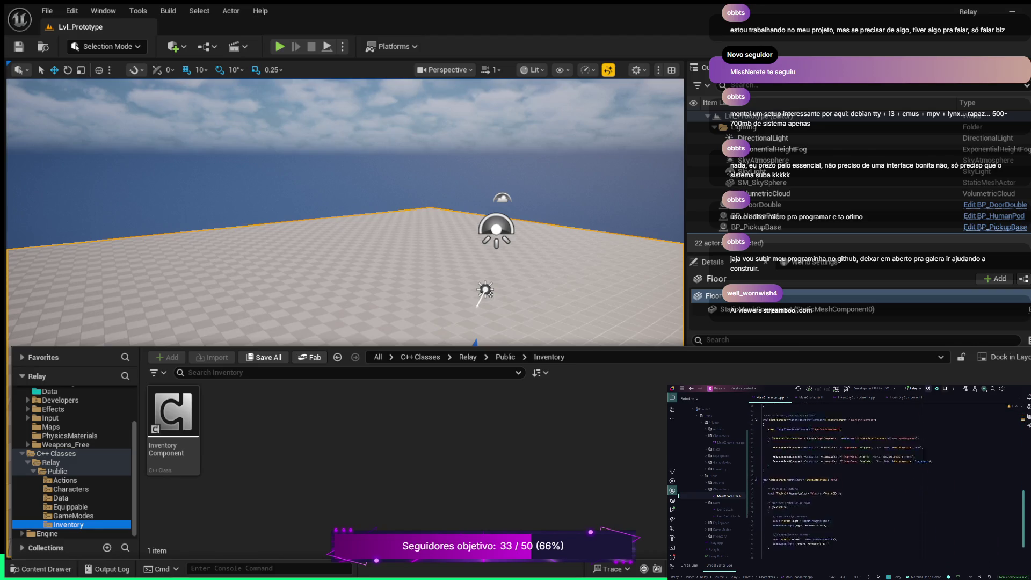
scroll(886, 478, up, 5)
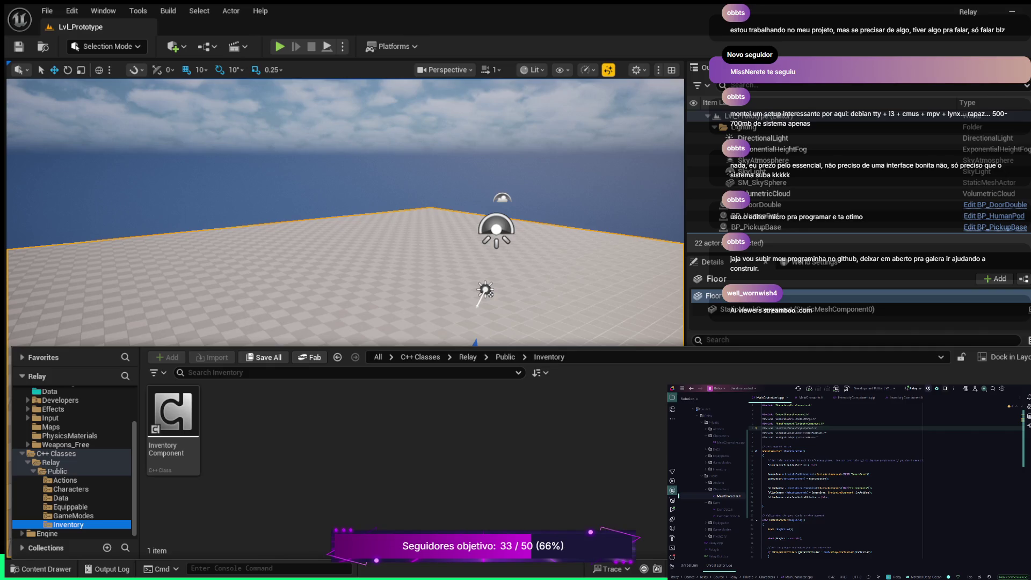
click(811, 398)
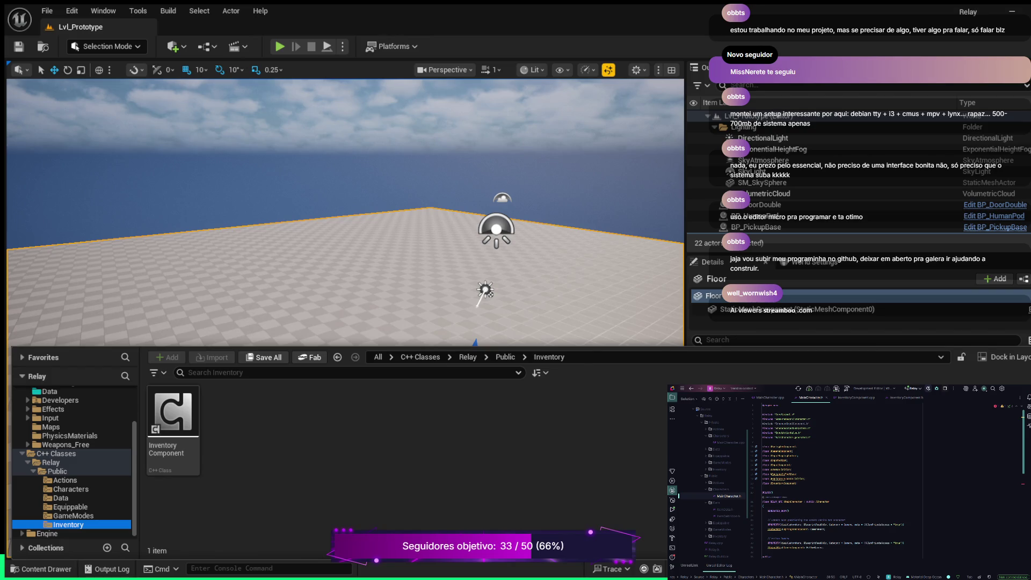
- Locate the UInventoryComponent forward declaration and the property line in MainCharacter.h
scroll(827, 483, down, 4)
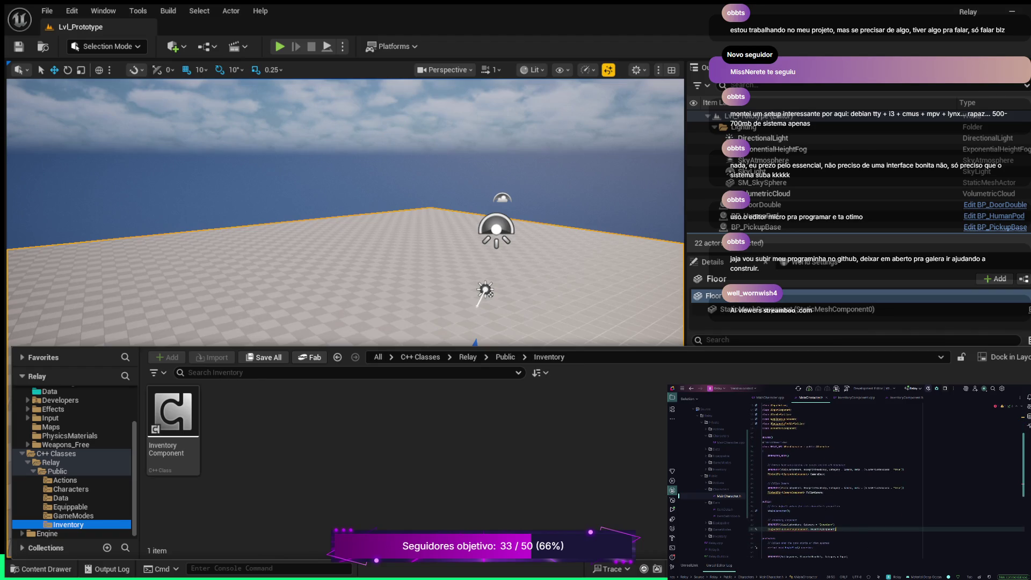
click(794, 530)
scroll(886, 481, up, 3)
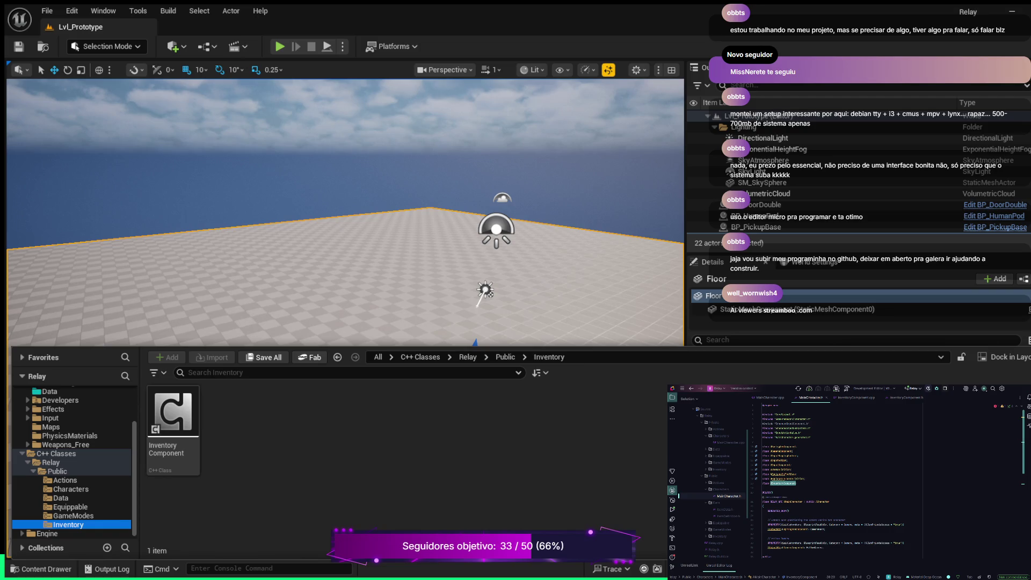
click(792, 464)
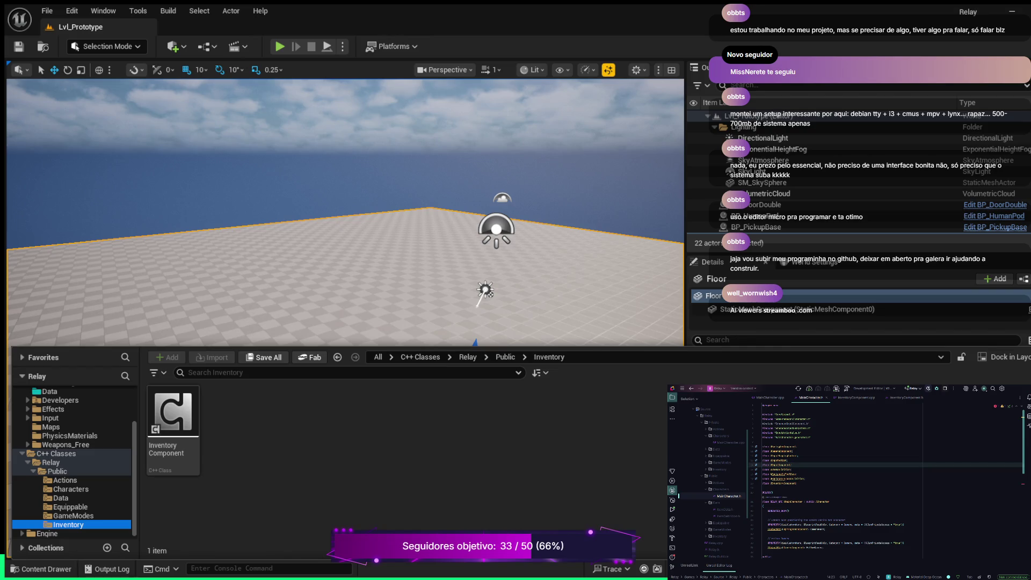
scroll(886, 478, down, 6)
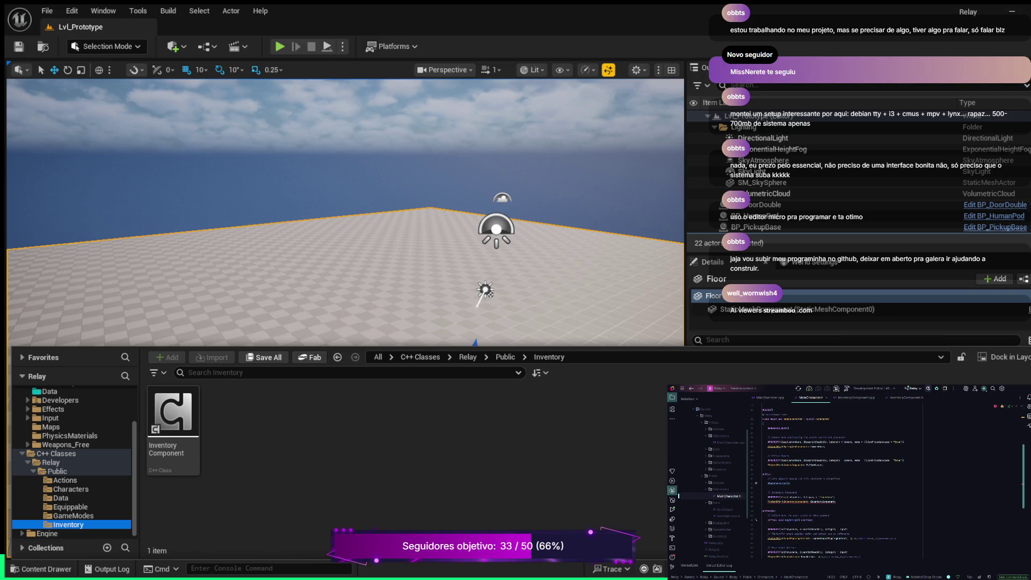
double_click(795, 502)
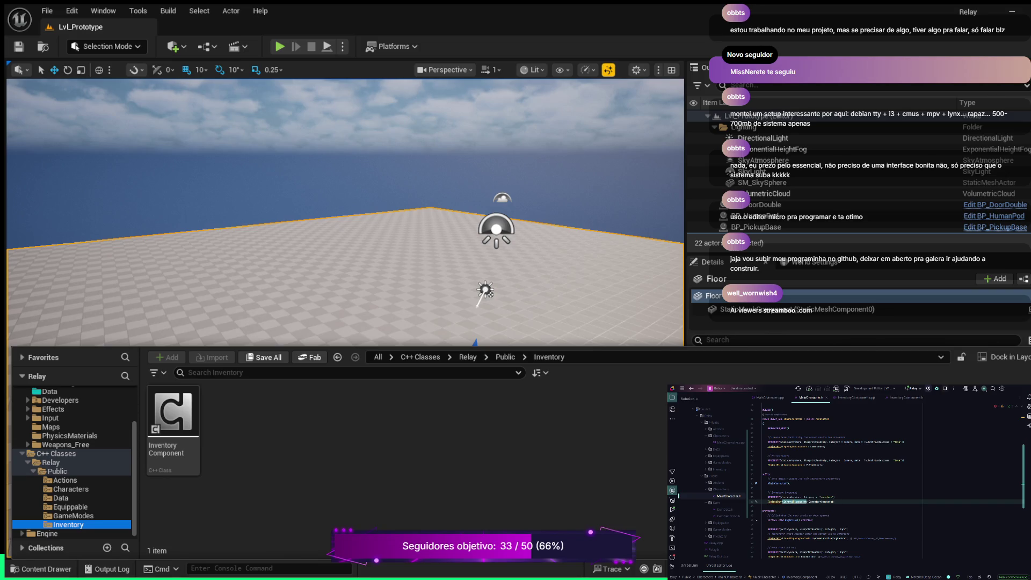
- Retype the TObjectPtr type as UInventoryComponent using code completion
key(ctrl+d)
key(ctrl+z)
key(BackSpace)
text(UInv)
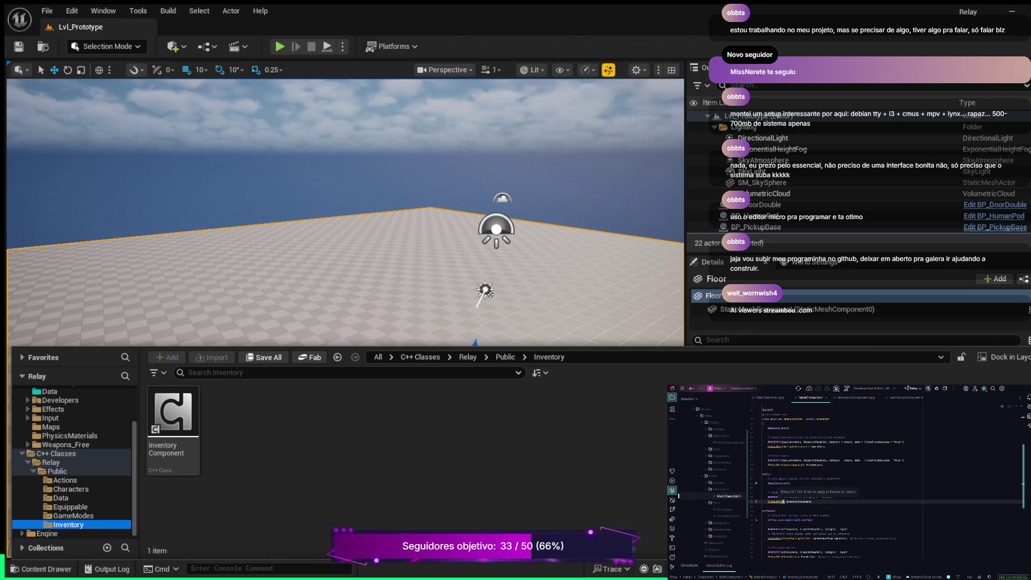
key(Escape)
text(nven)
key(Return)
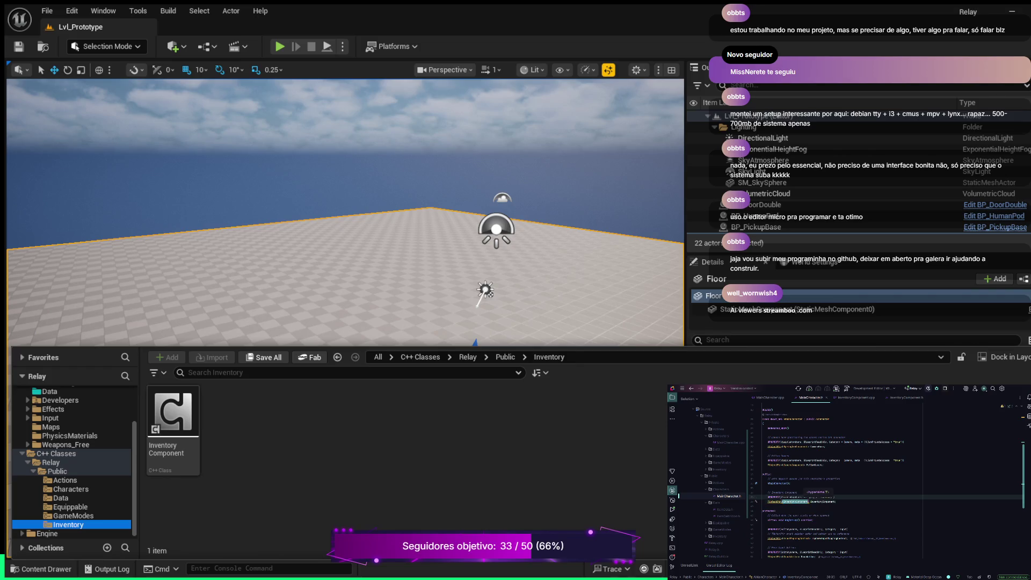
- Review the TObjectPtr<UInventoryComponent> InventoryComponent property under UPROPERTY, then go to MainCharacter.cpp
double_click(788, 501)
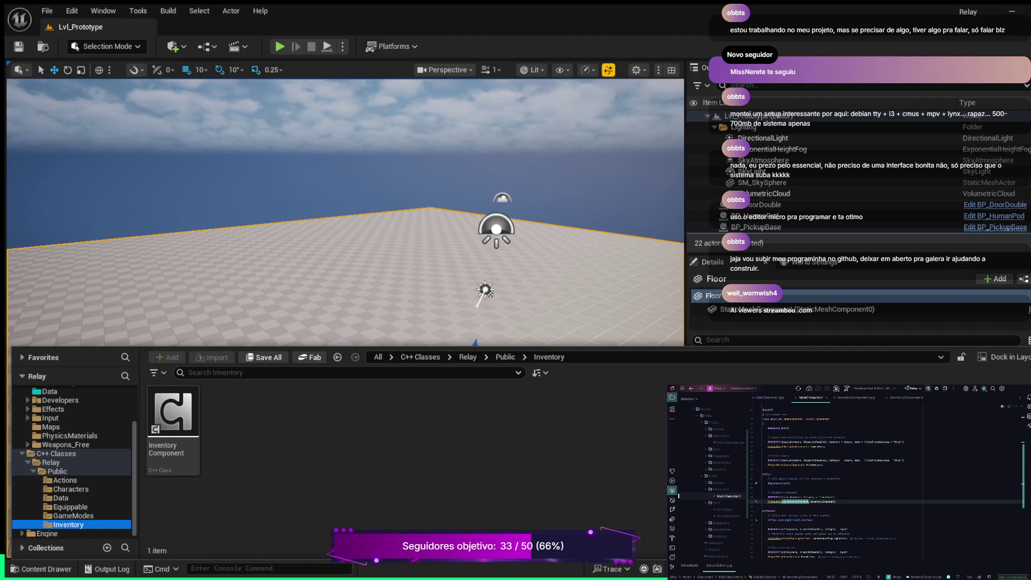
double_click(795, 502)
double_click(822, 501)
click(783, 497)
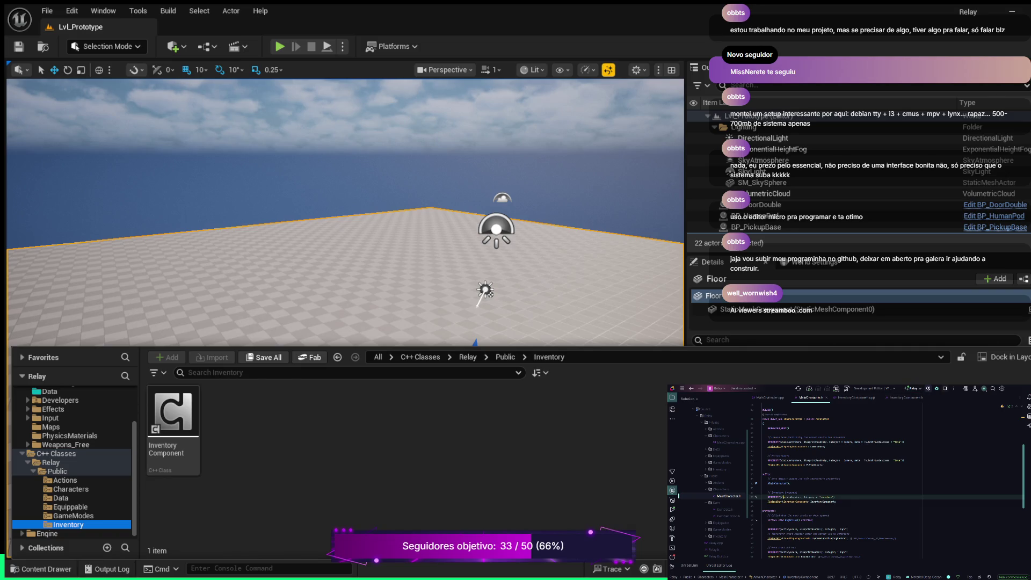
click(768, 397)
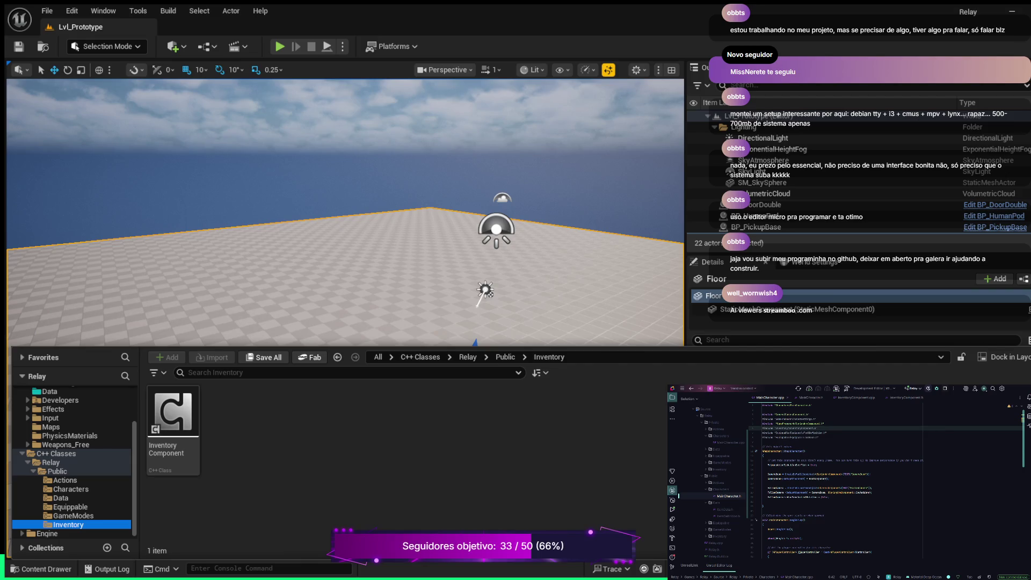
- Add InventoryComponent = CreateDefaultSubobject<UInventoryComponent> after bUsePawnControlRotation in the constructor
click(840, 492)
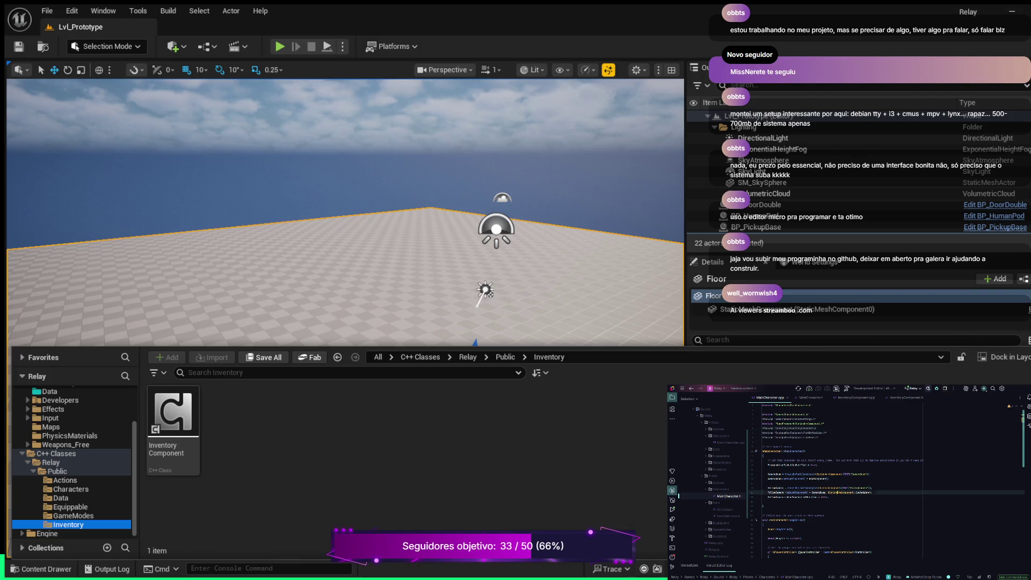
key(Return)
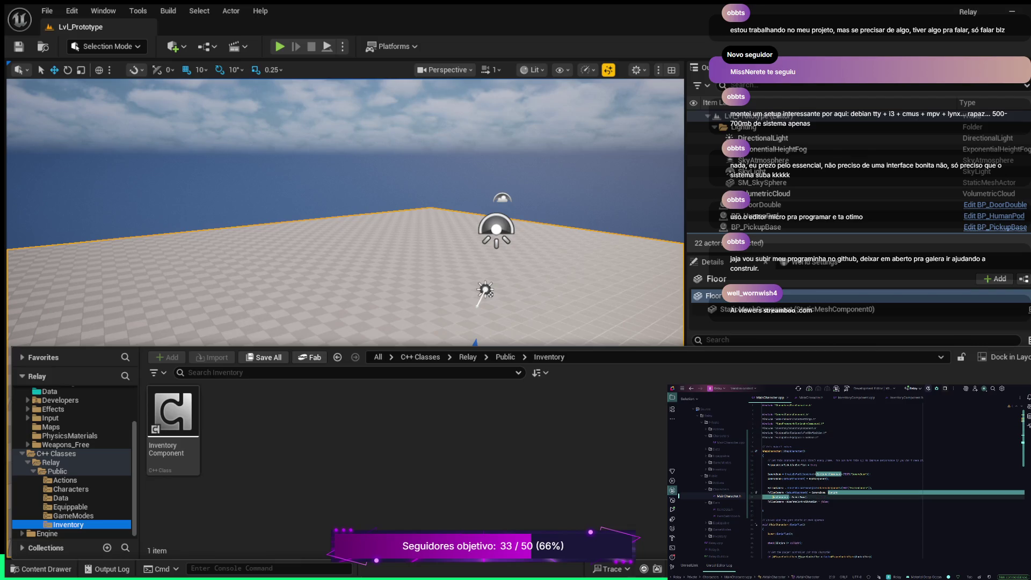
key(ctrl+z)
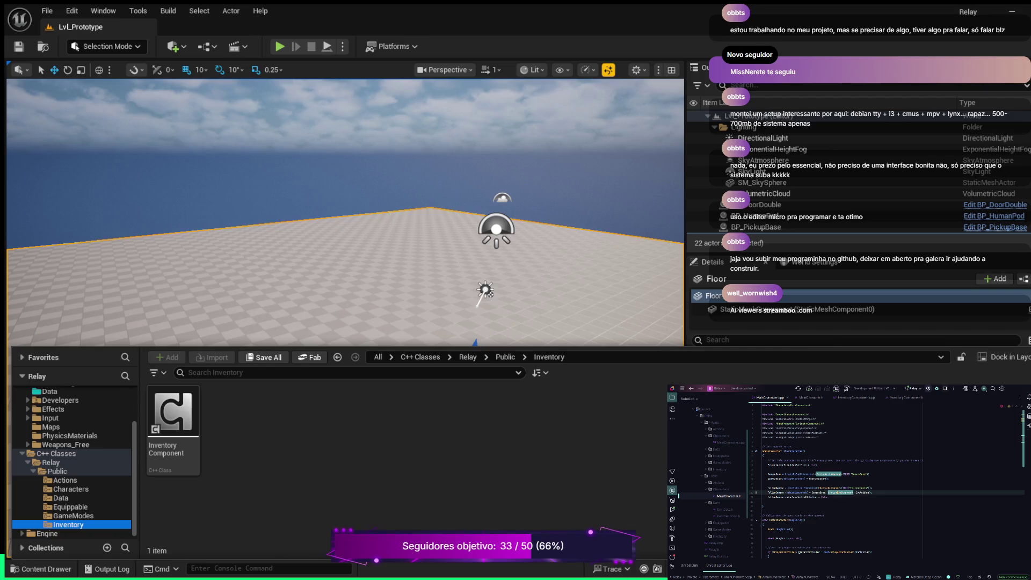
key(Down)
key(End)
key(Return)
key(Return)
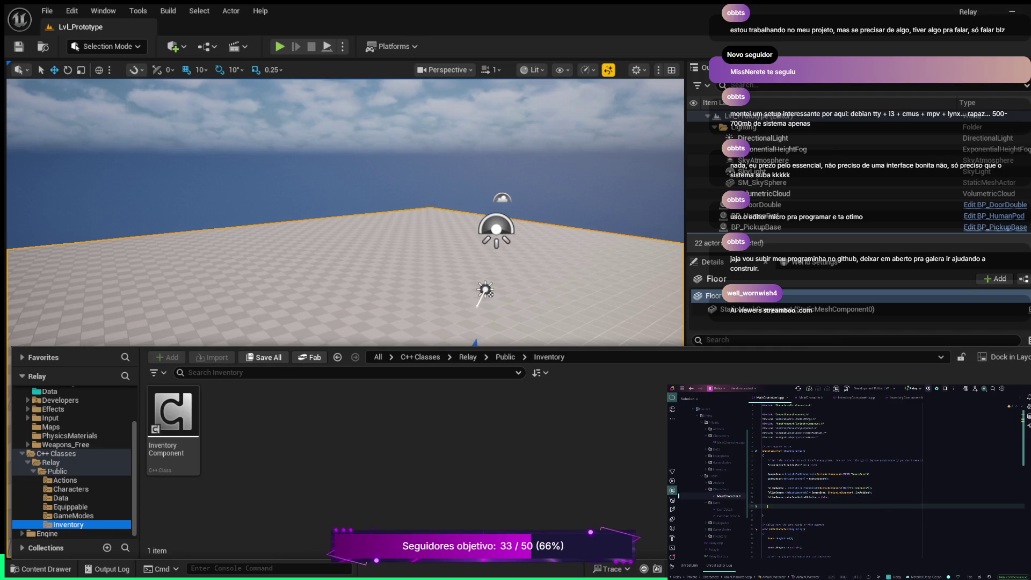
text(InventoryComponent )
text(=)
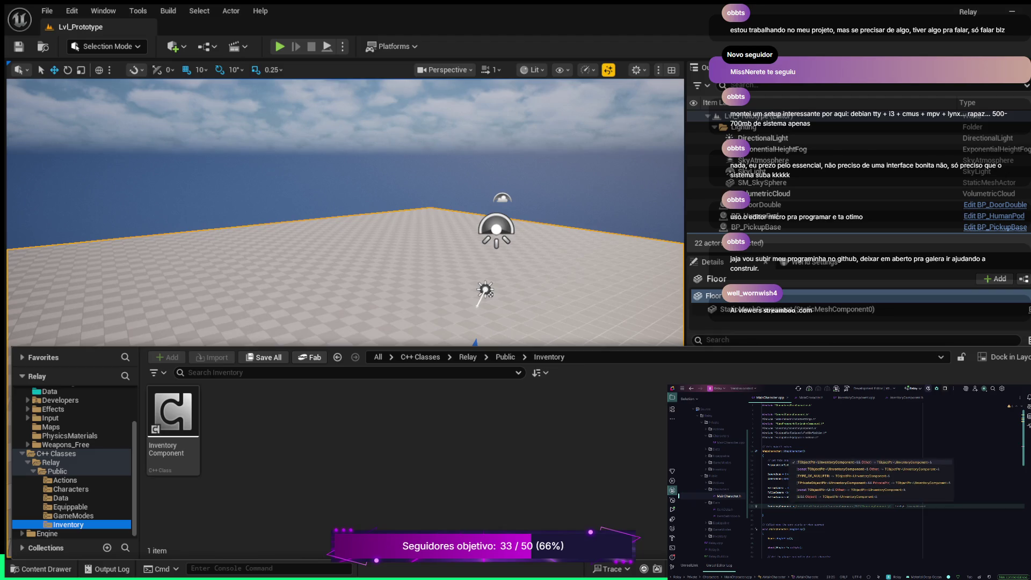
key(Tab)
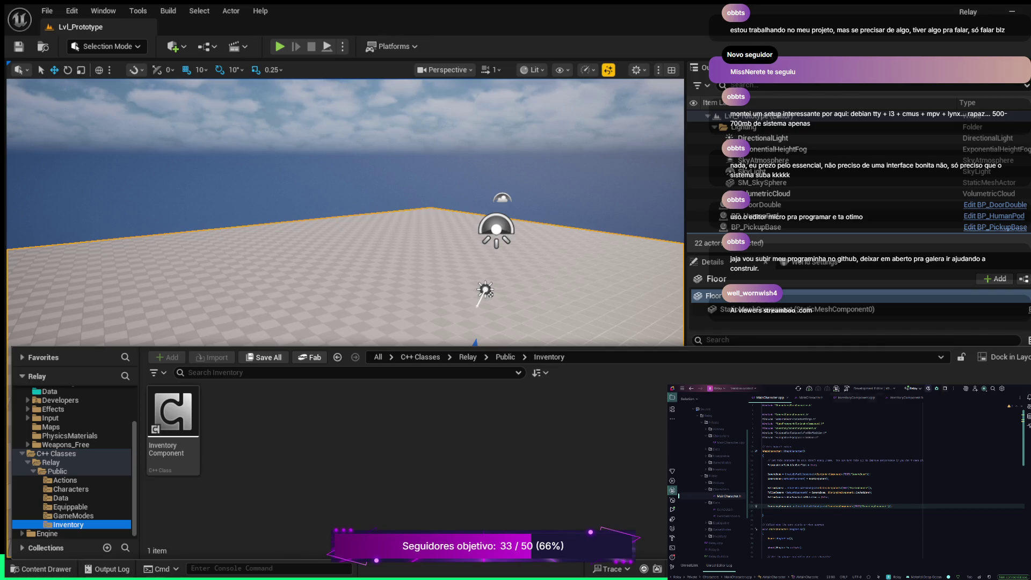
click(811, 397)
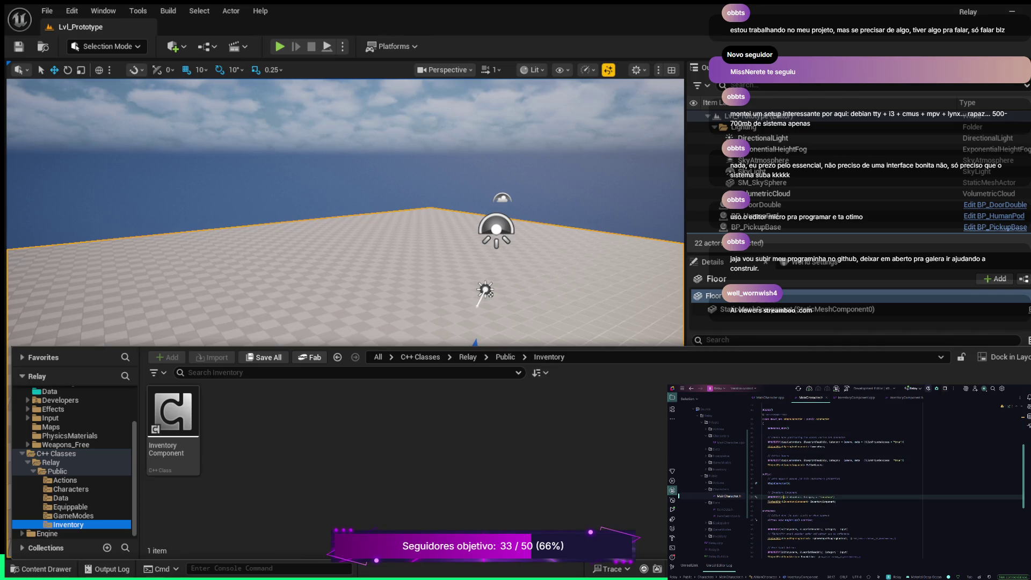
- Add UFUNCTION() and bool IsToolAlreadyOwned(TSubclassOf<AToolBase> ToolClass) below the Move declaration
scroll(885, 484, down, 3)
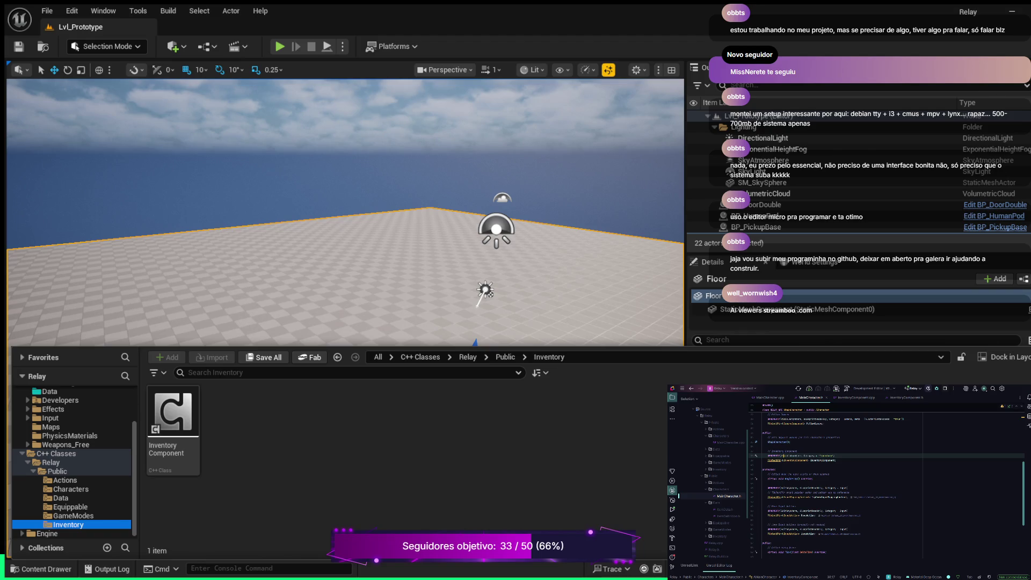
scroll(885, 483, down, 5)
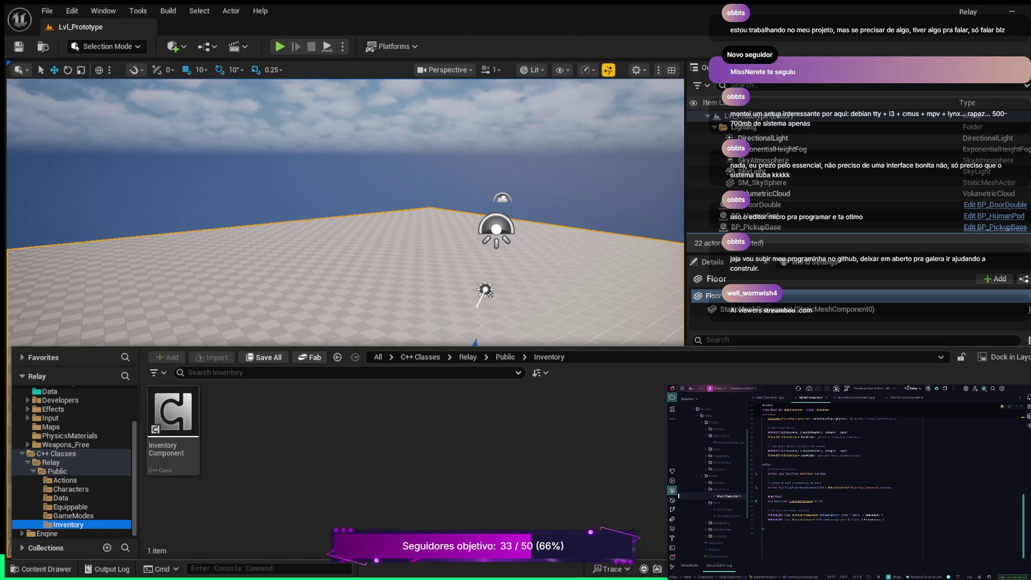
click(823, 501)
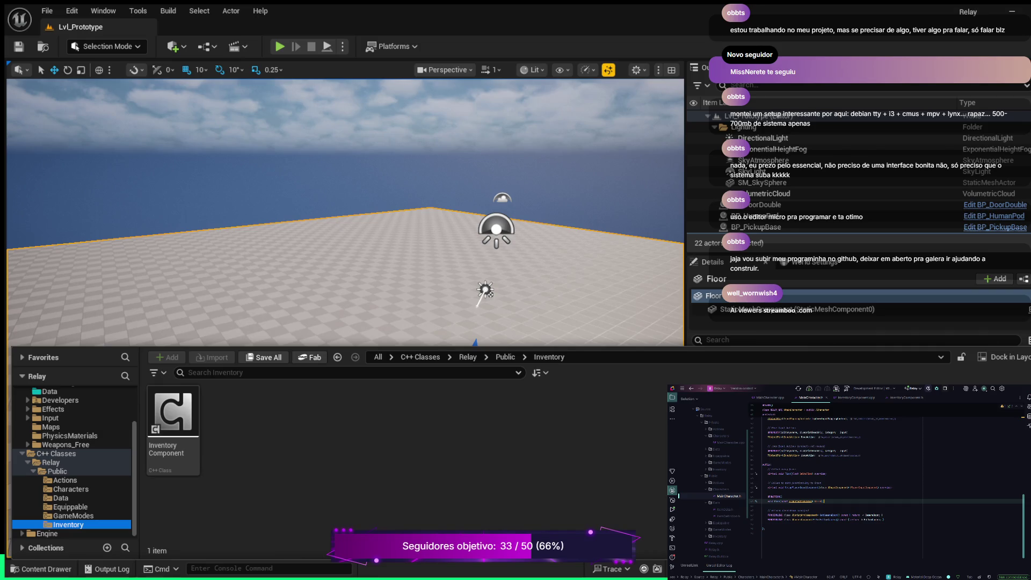
key(Return)
key(Return)
text(UFUNCTION())
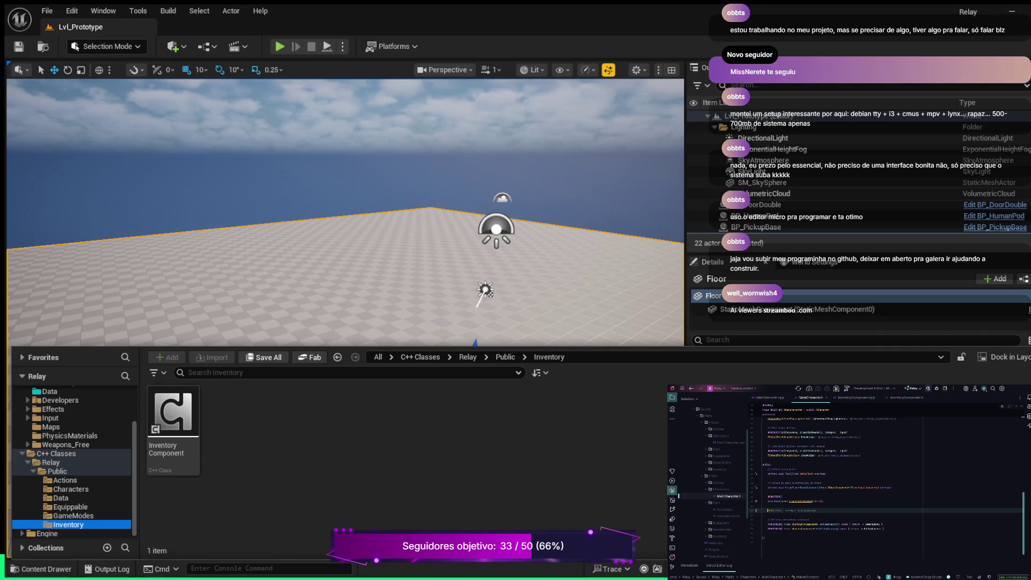
key(Return)
key(Tab)
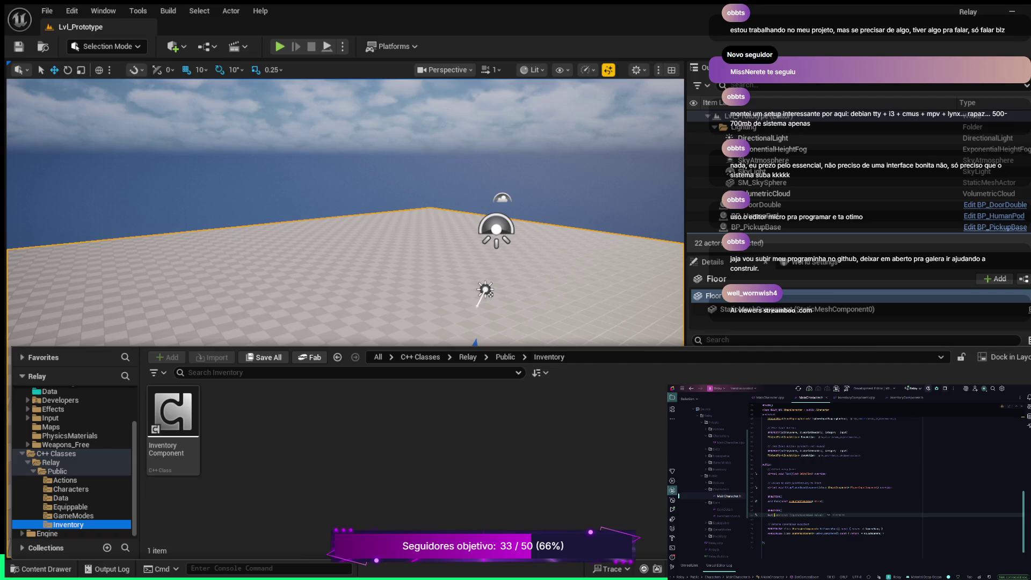
text(b)
text(In)
text(;)
text(ToolBase> Tool)
key(BackSpace)
text(Class)
- Generate the IsToolAlreadyOwned definition stub in MainCharacter.cpp with Alt+Enter
key(alt+Return)
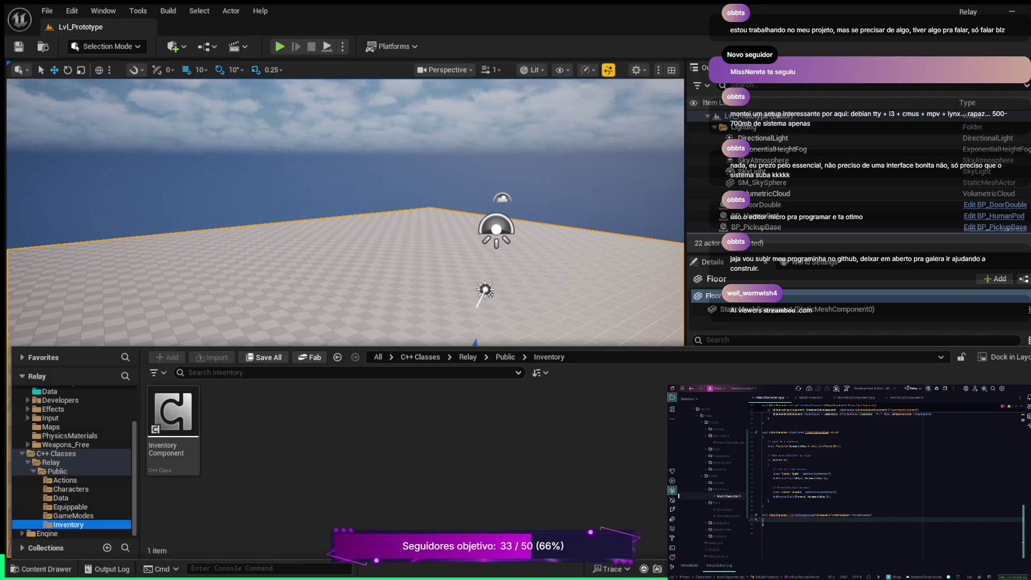
- Write a for loop over the items returned by InventoryComponent's GetInventory
key(Return)
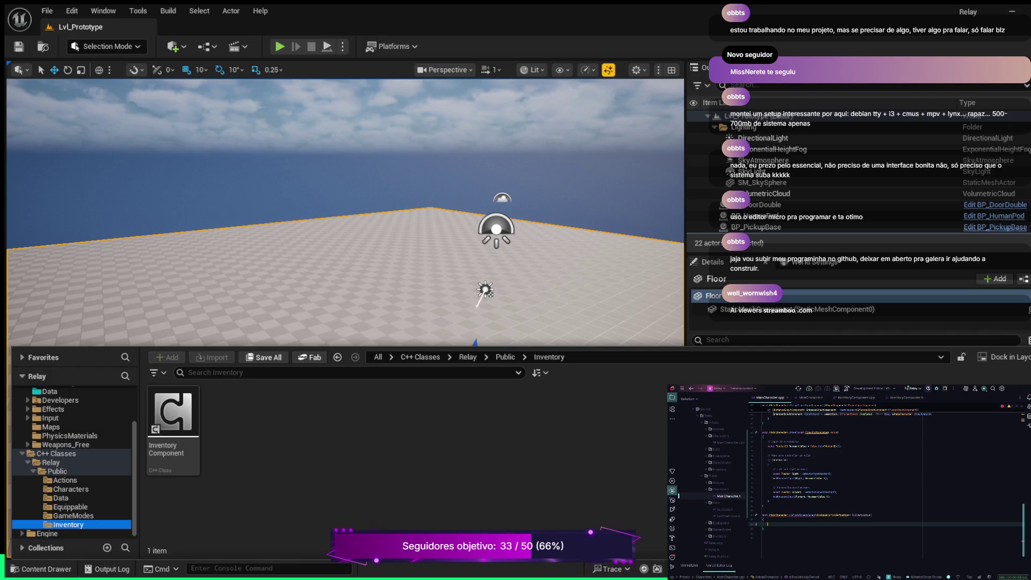
text(for)
key(Return)
text(Def)
text(ault)
text(ventoryComponent)
text(GetInventory)
key(Return)
text({)
key(Return)
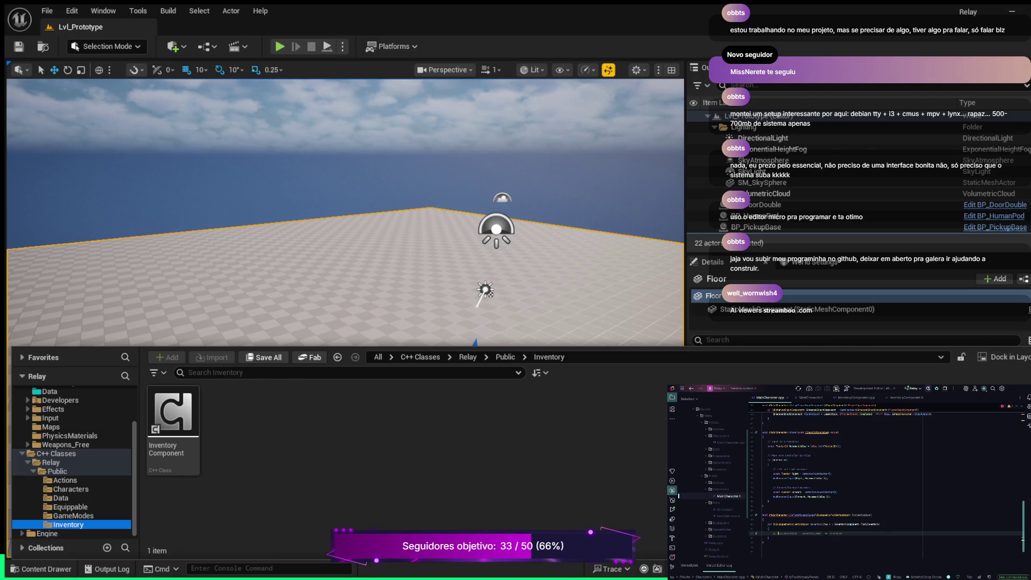
- Add the item check returning true inside the loop, and return false after it
text(It)
key(Return)
text(s)
key(Tab)
text(Item->I)
text({)
key(Return)
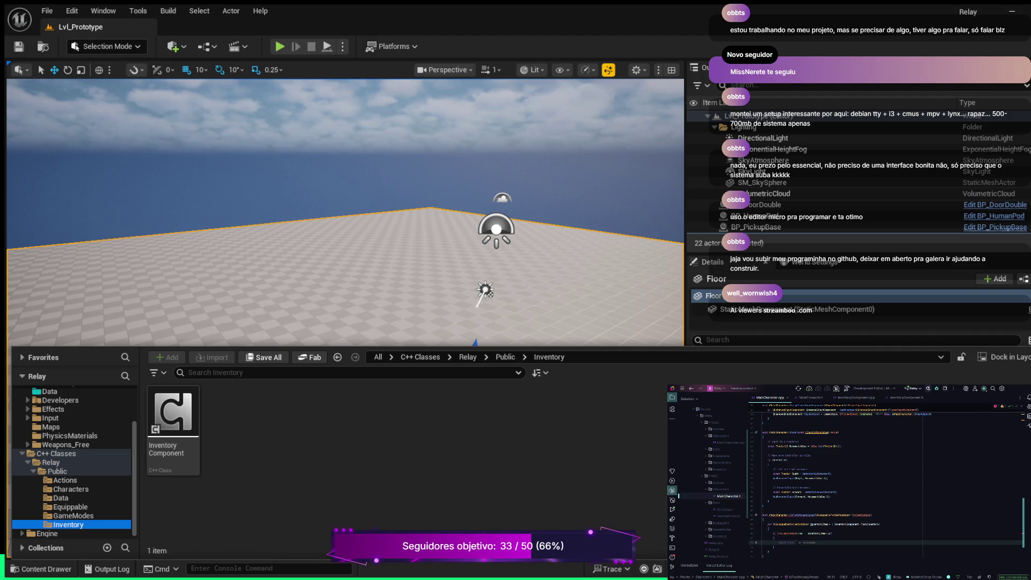
key(Tab)
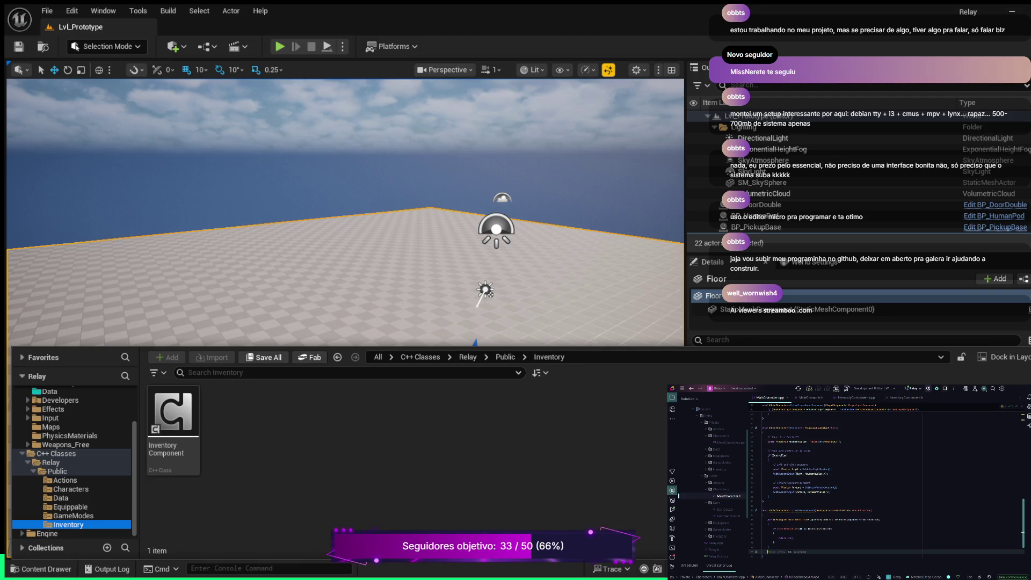
key(Tab)
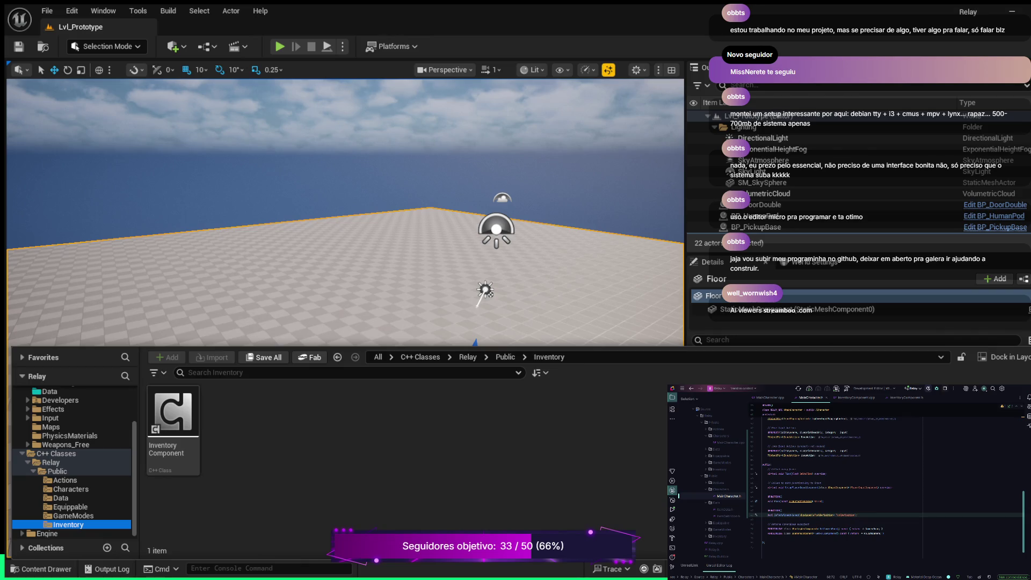
- Declare a UFUNCTION void AttachTool function in MainCharacter.h
key(Return)
key(Return)
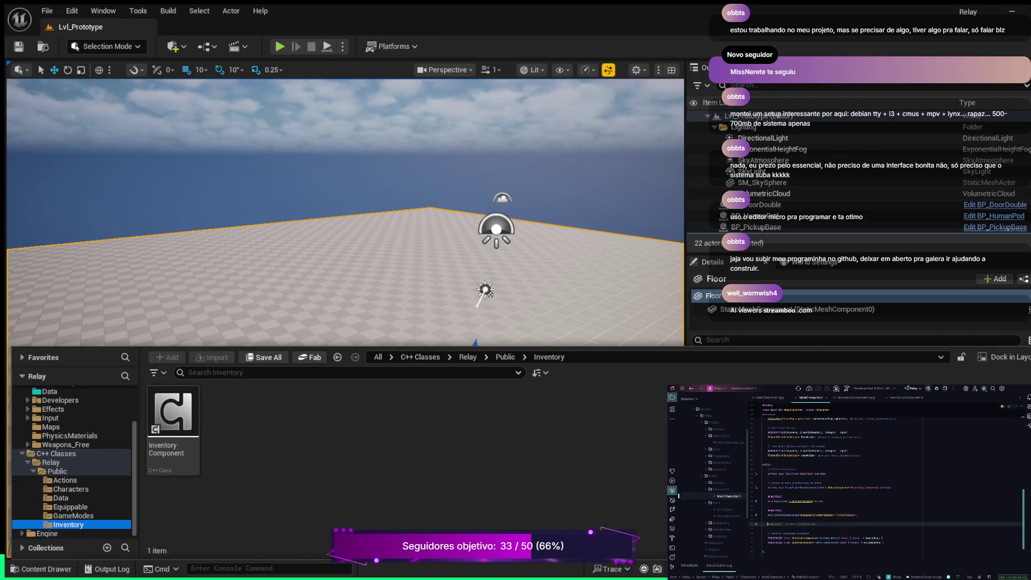
key(Return)
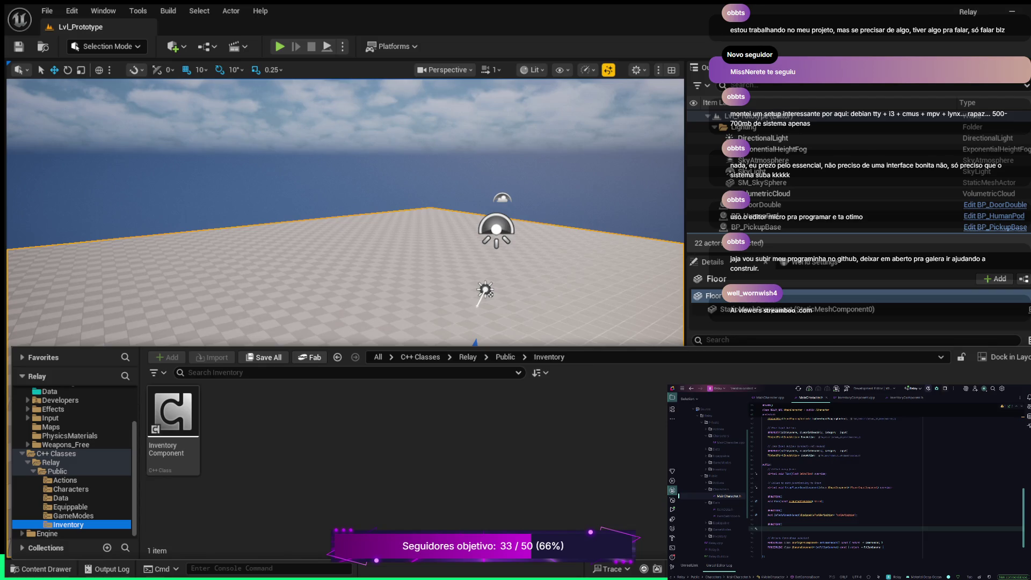
text(I)
text(n)
double_click(793, 528)
key(ctrl+v)
text((Item);)
text())
text(;)
key(ctrl+z)
key(ctrl+z)
key(ctrl+z)
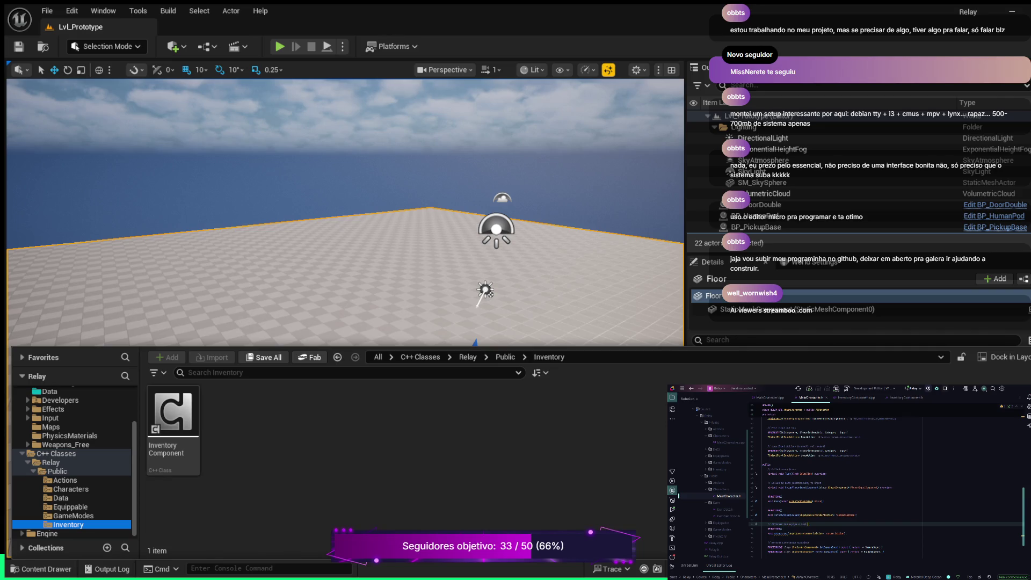
text(tras)
- Generate the AttachTool definition in MainCharacter.cpp with Alt+Enter
click(834, 533)
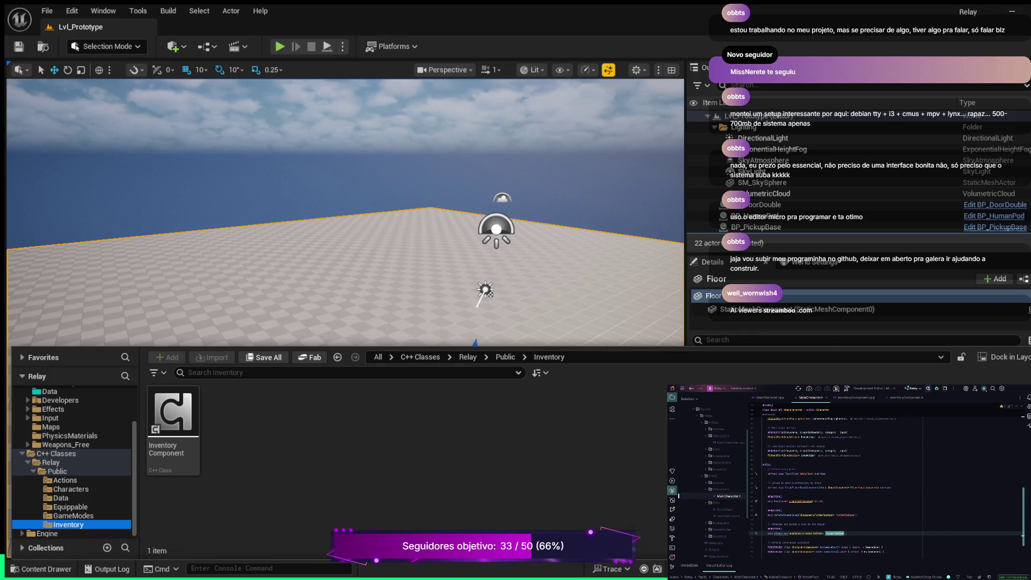
key(alt+Return)
key(Return)
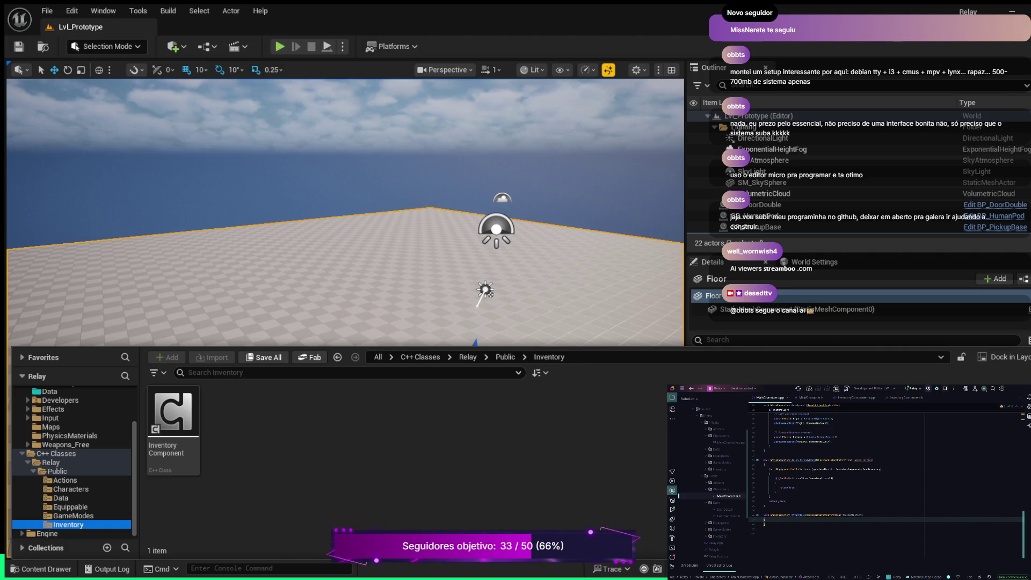
- Switch to MainCharacter.h and add a comment line below the JumpAction declaration
key(Return)
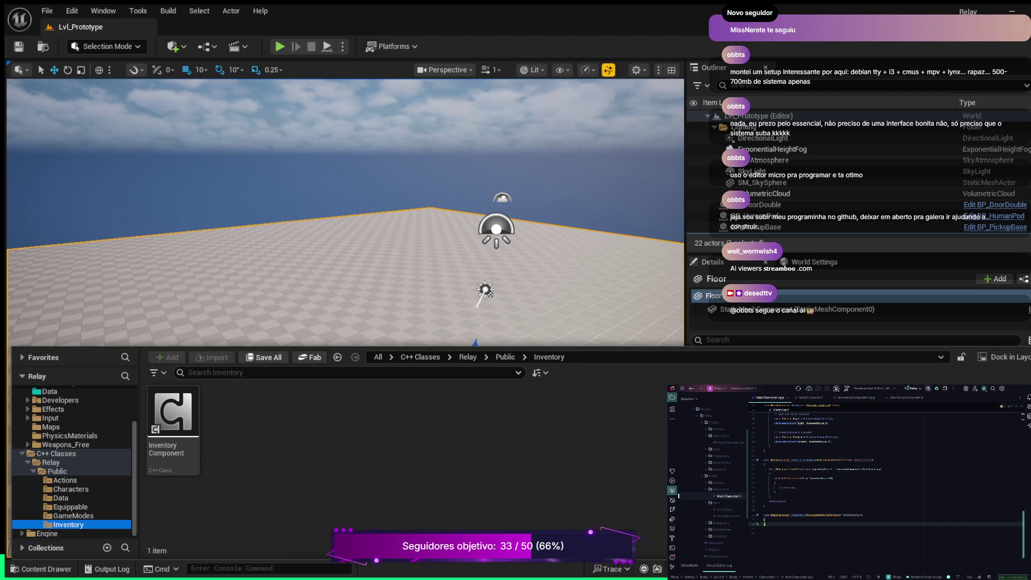
key(ctrl+alt+Home)
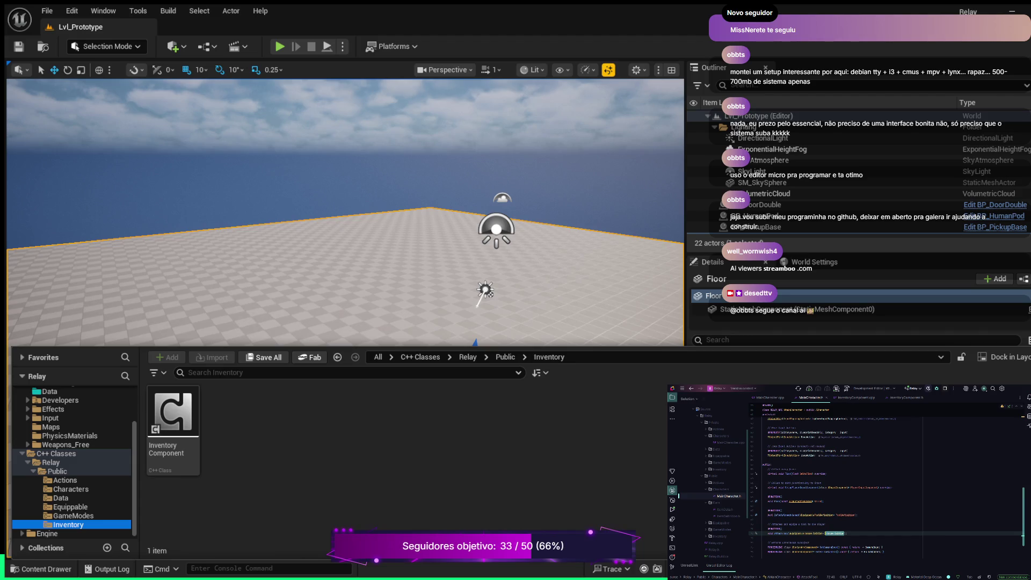
scroll(886, 483, up, 2)
scroll(886, 484, up, 5)
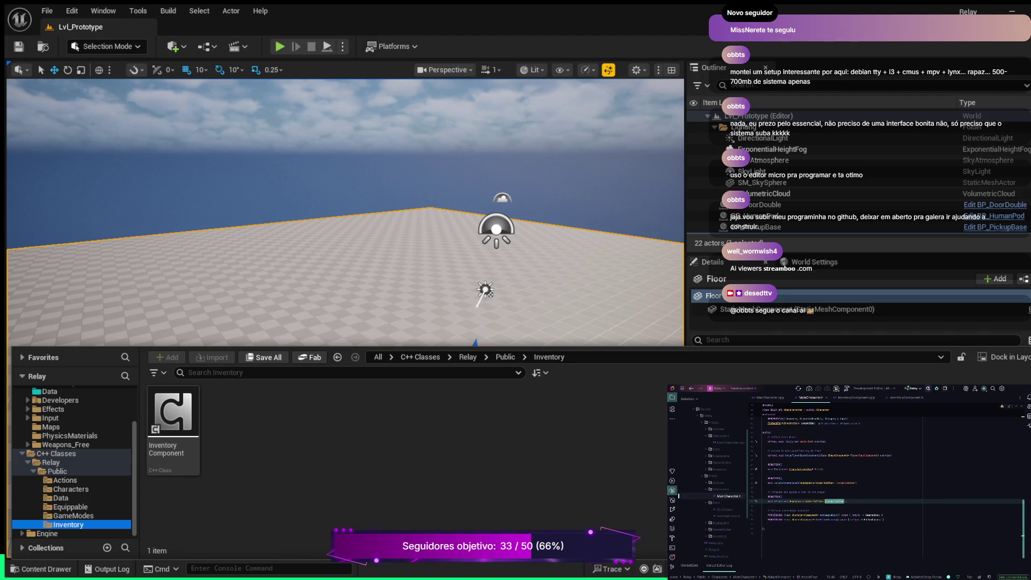
scroll(886, 483, down, 3)
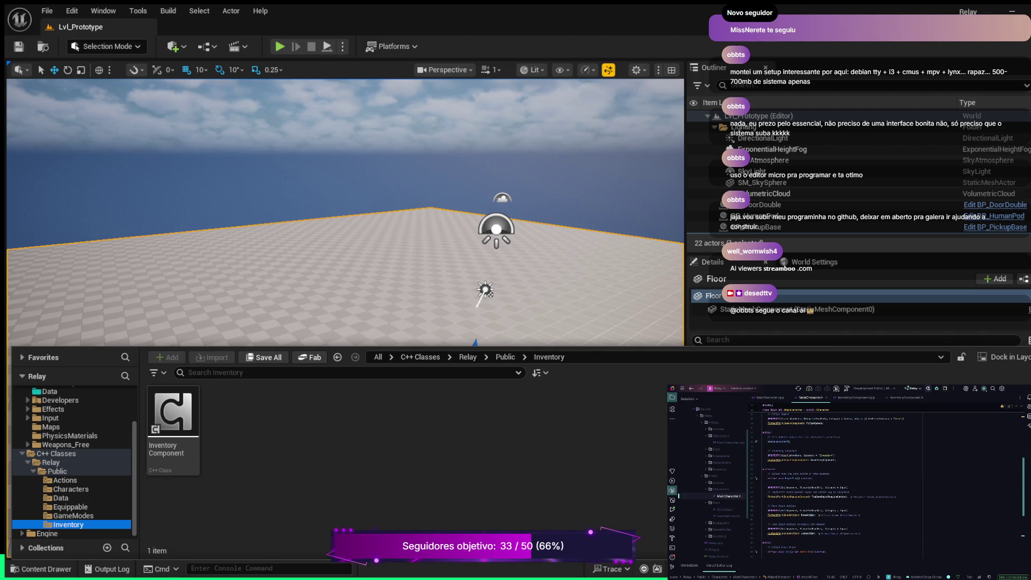
click(816, 533)
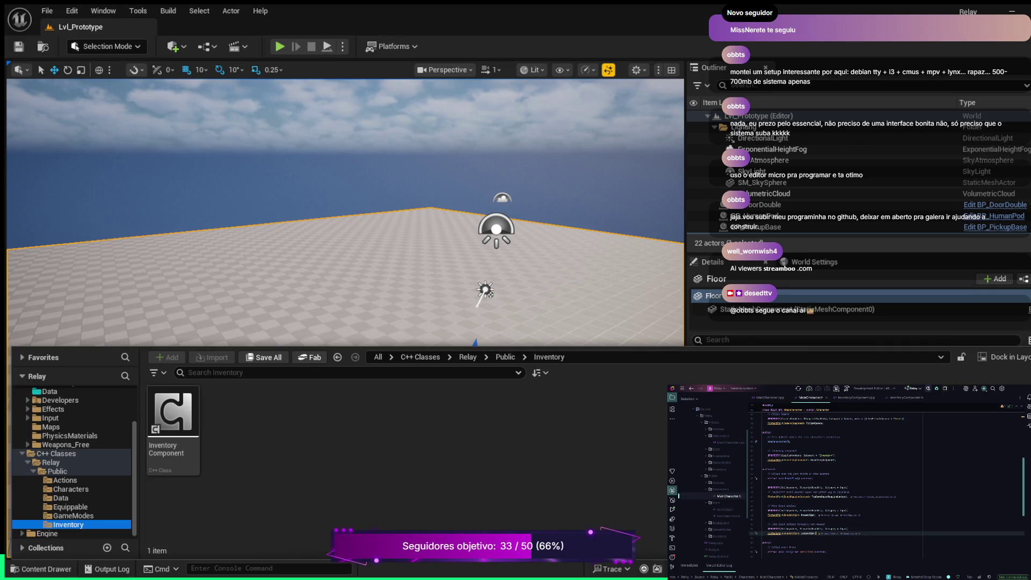
key(Return)
key(Return)
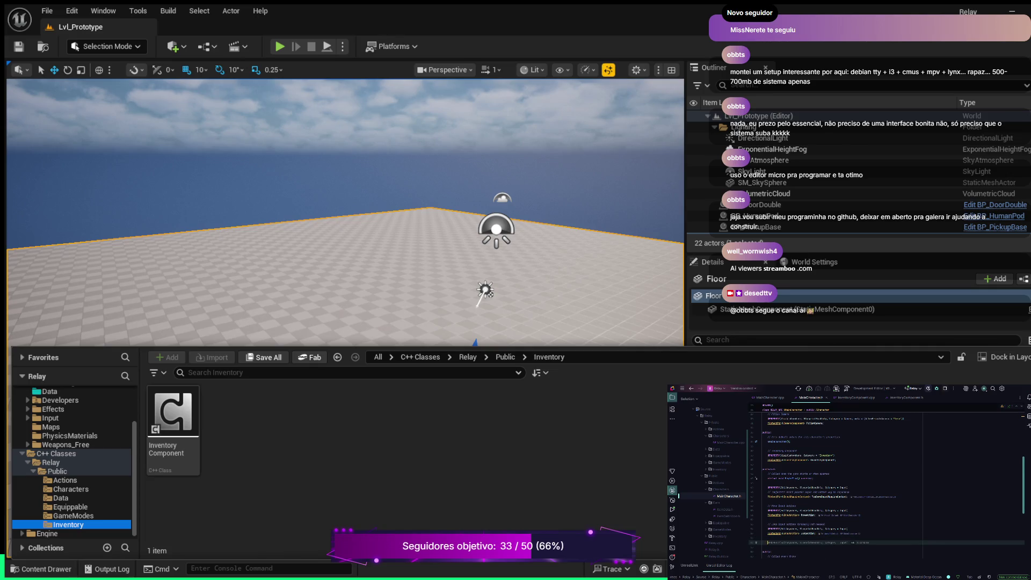
text(//)
- Add a UPROPERTY with a TSubclassOf<UInventoryComponent> declaration beneath the comment
key(Return)
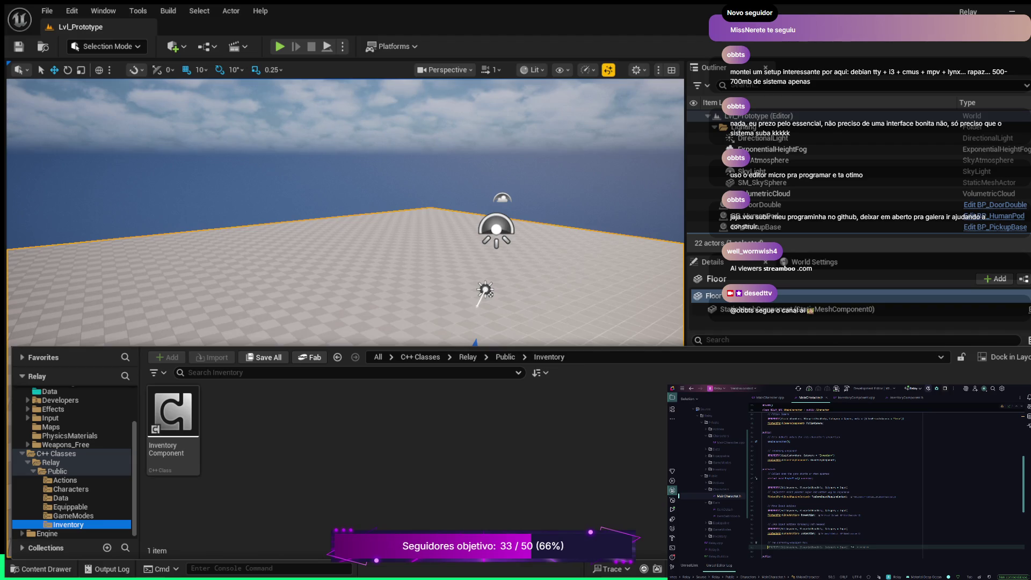
text(U)
key(Tab)
key(Tab)
key(Return)
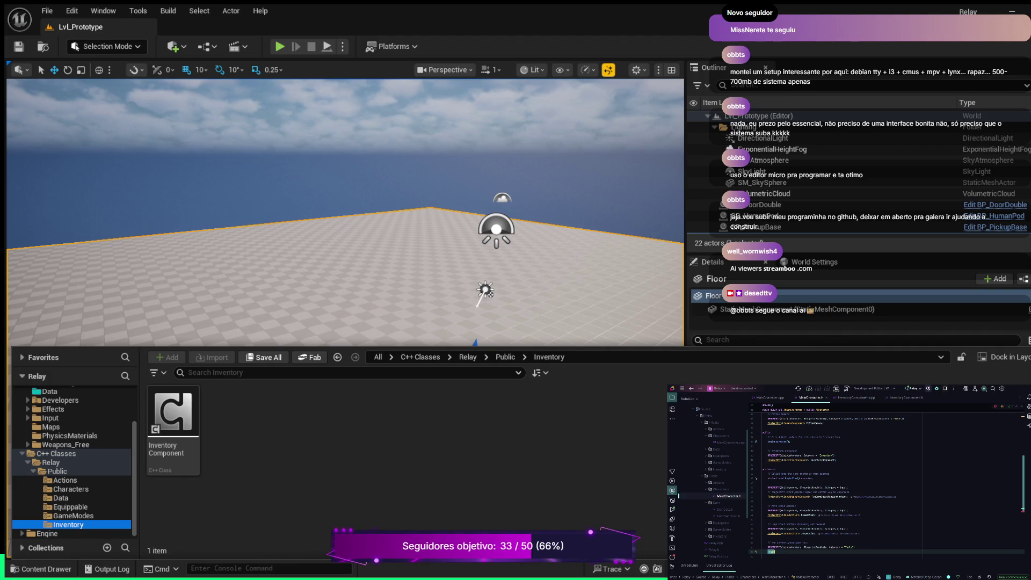
text(assOf<)
text(UInv)
key(Return)
key(BackSpace)
key(BackSpace)
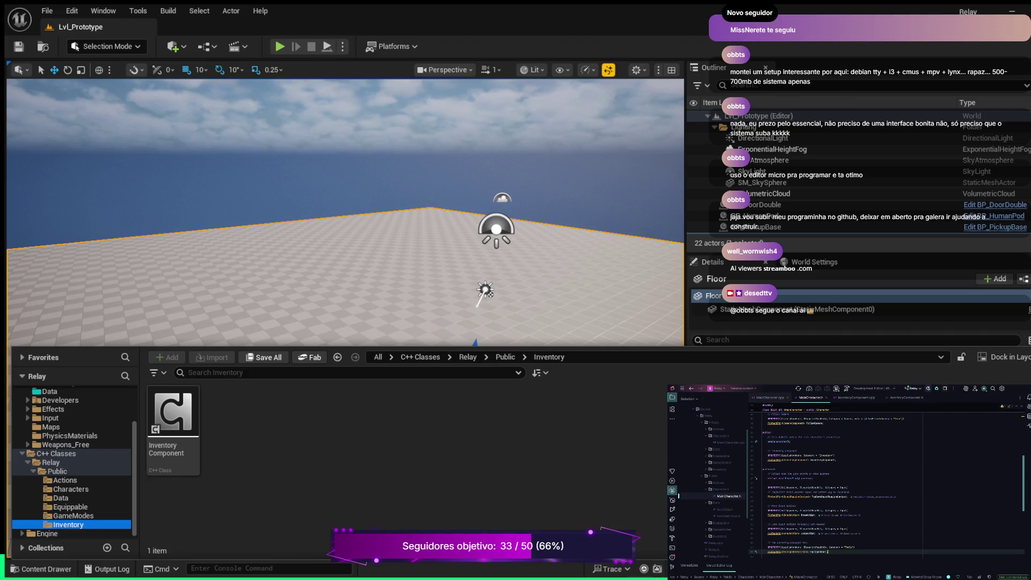
- In MainCharacter.cpp's AttachTool body, add an if (ToolDefinition) check with an opening brace
key(ctrl+Tab)
click(764, 519)
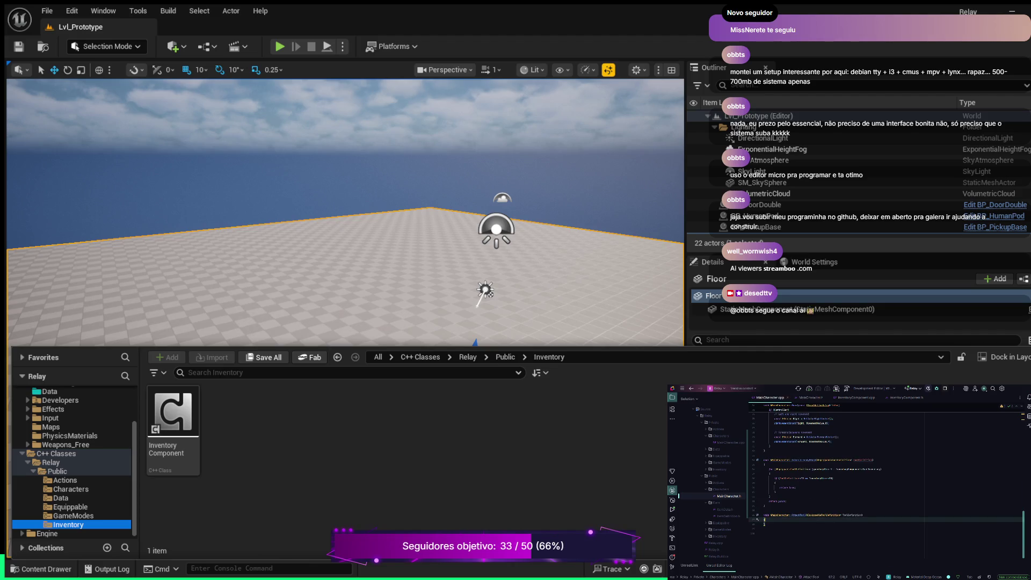
key(Return)
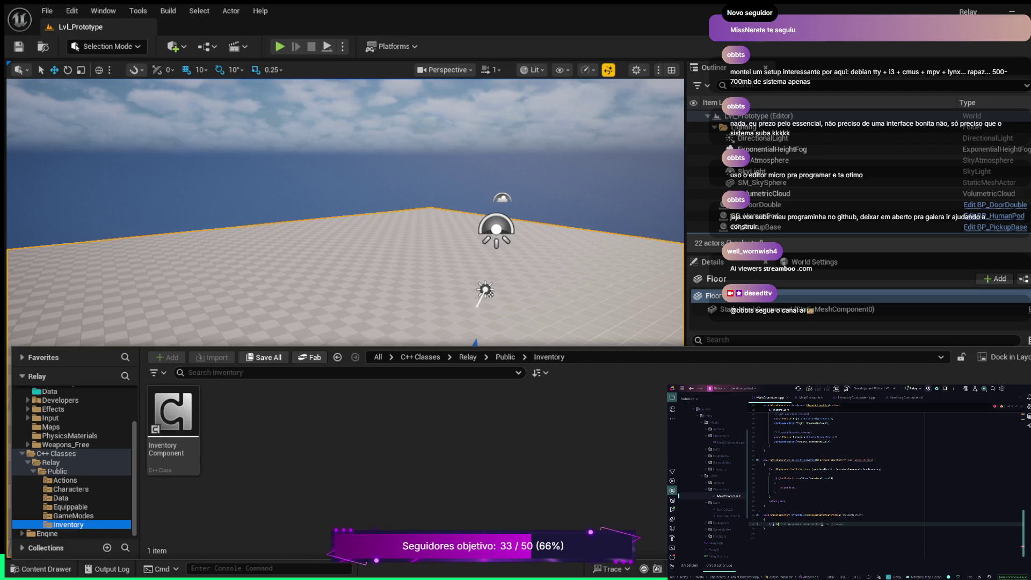
text(if(ToolDefinition))
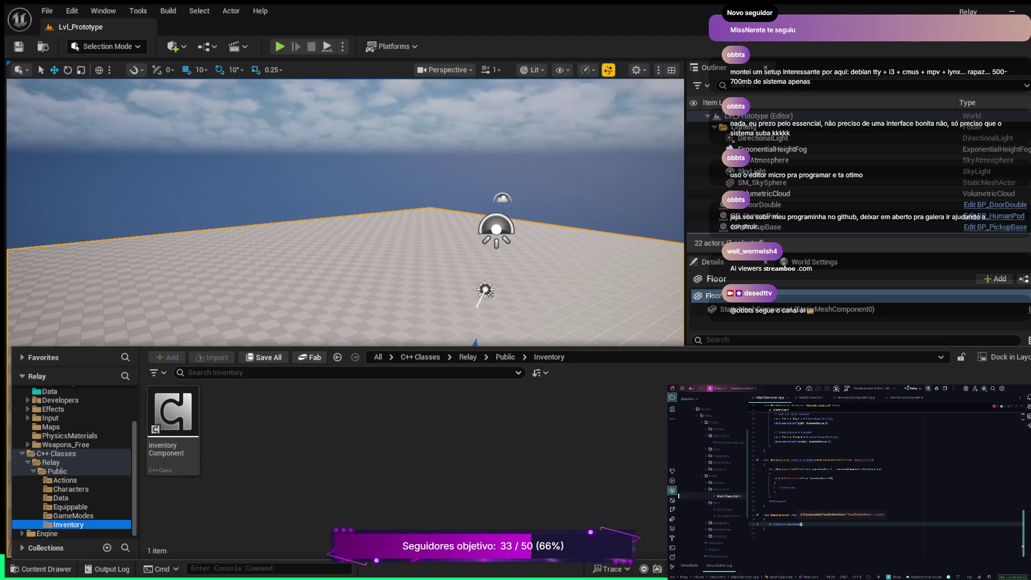
text(ToolDefinition)
key(Escape)
key(Return)
text({)
key(Return)
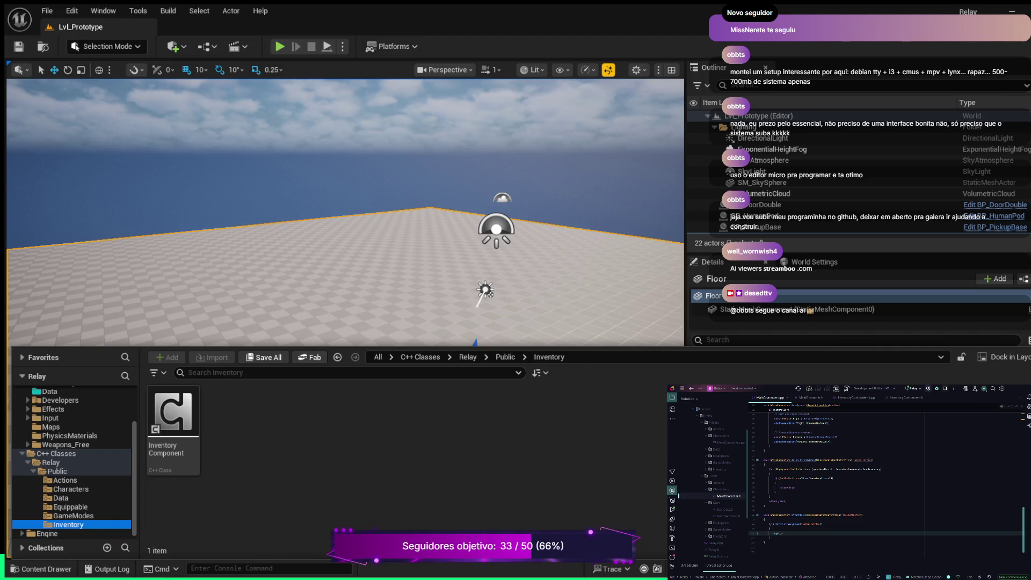
- Accept the suggested completion for the expression on the new line inside the block
key(Tab)
key(ctrl+shift+Left)
key(Right)
key(Right)
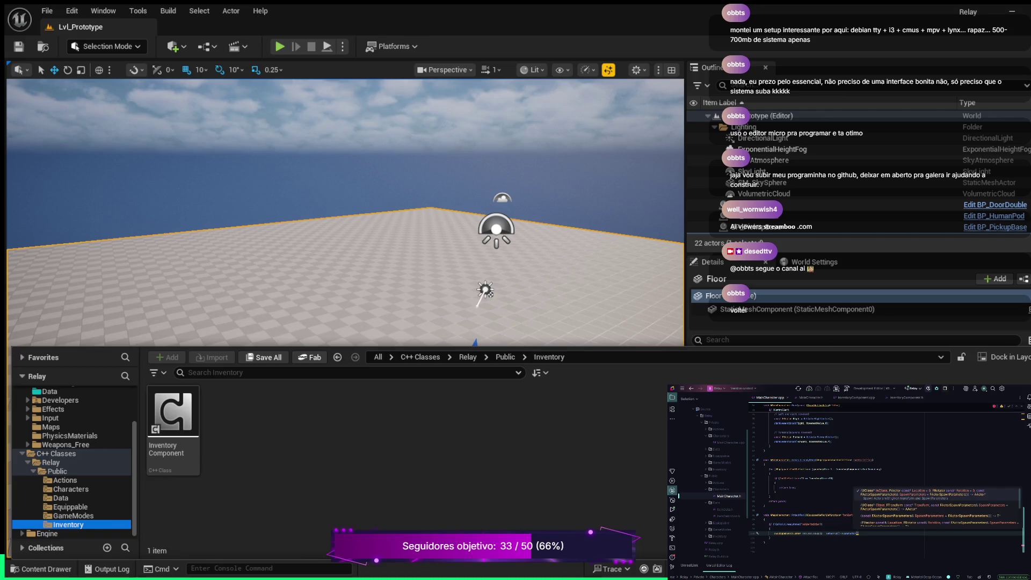
- Fill in the SpawnActor arguments: the ToolDefinition class, socket name, true and Owner
key(Escape)
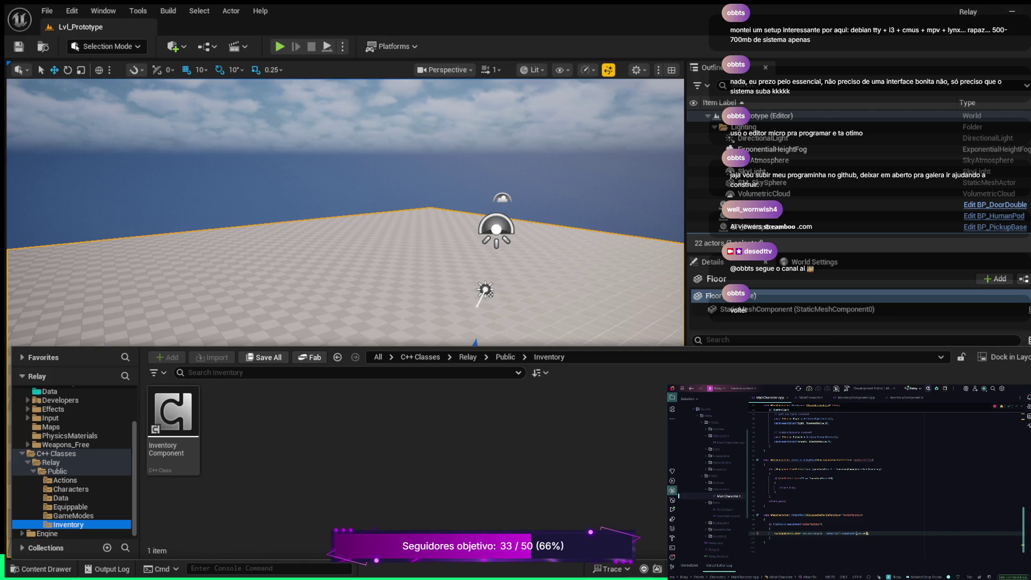
text(finition))
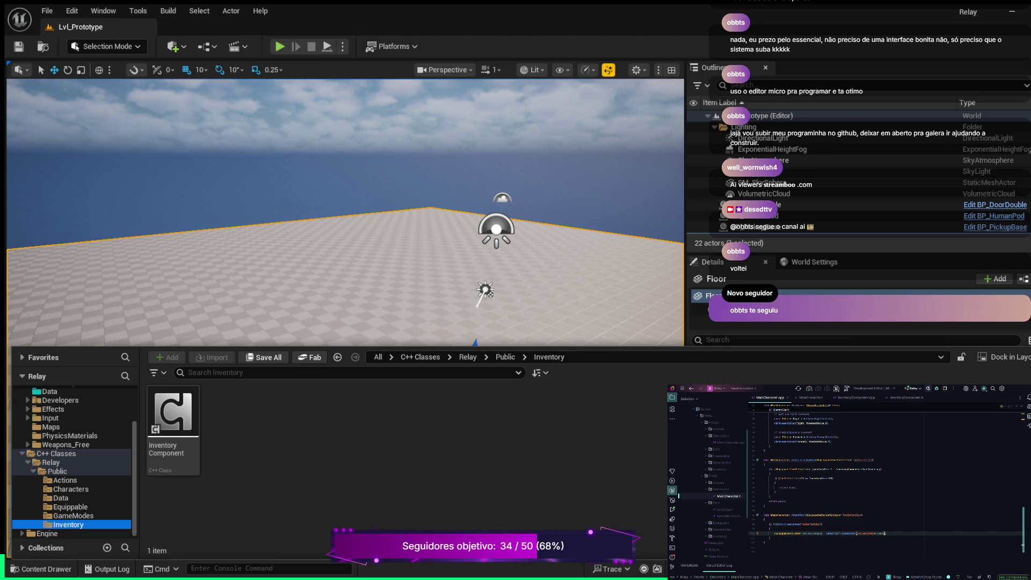
text(ketNam)
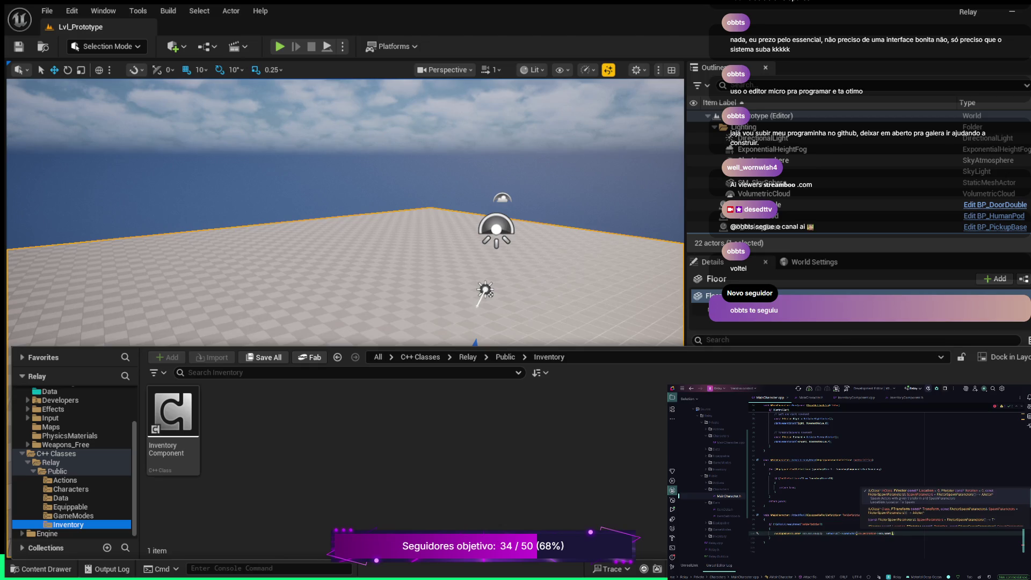
text(, tru)
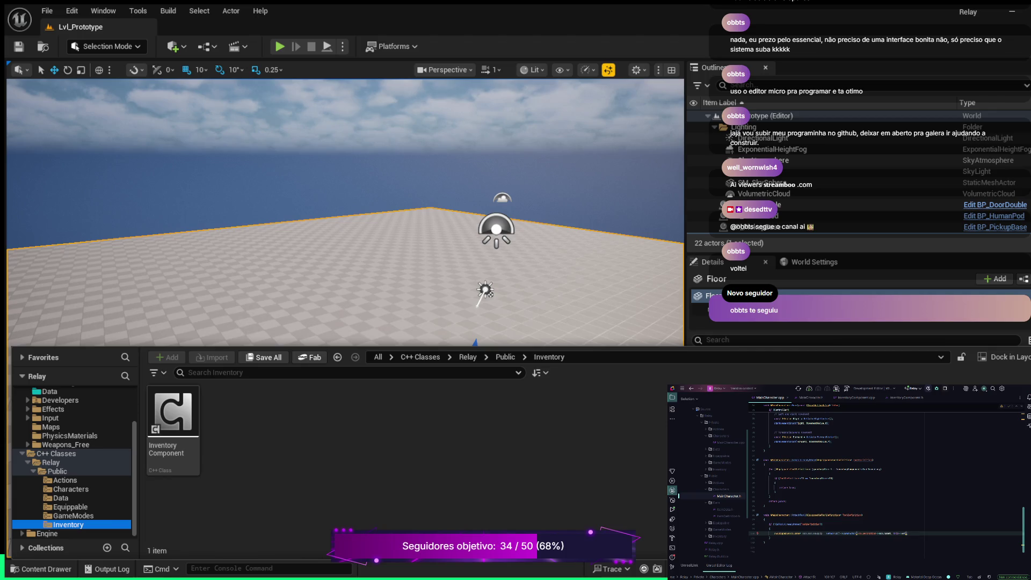
text(Ow)
text(ne)
key(Tab)
text(,)
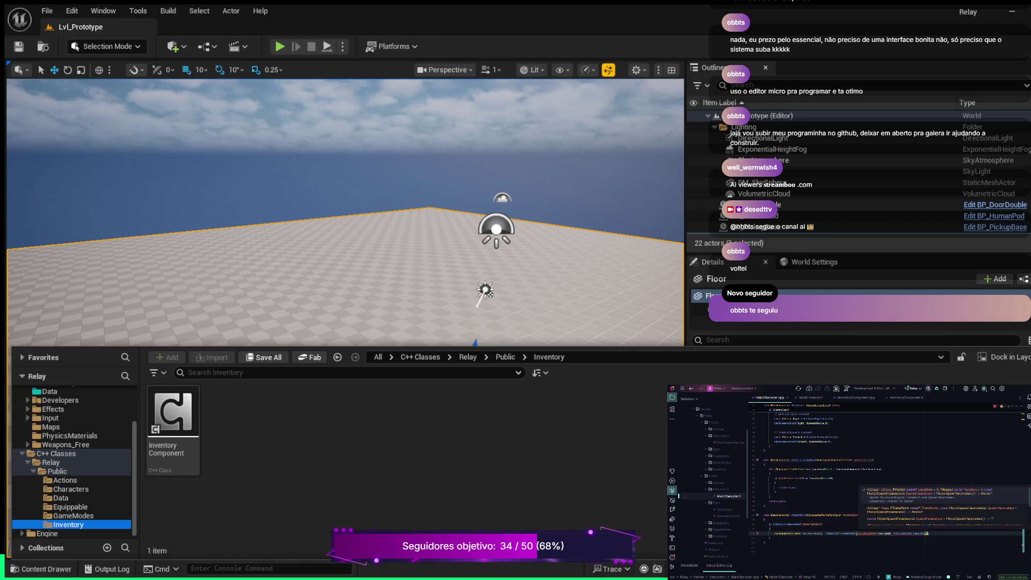
key(Escape)
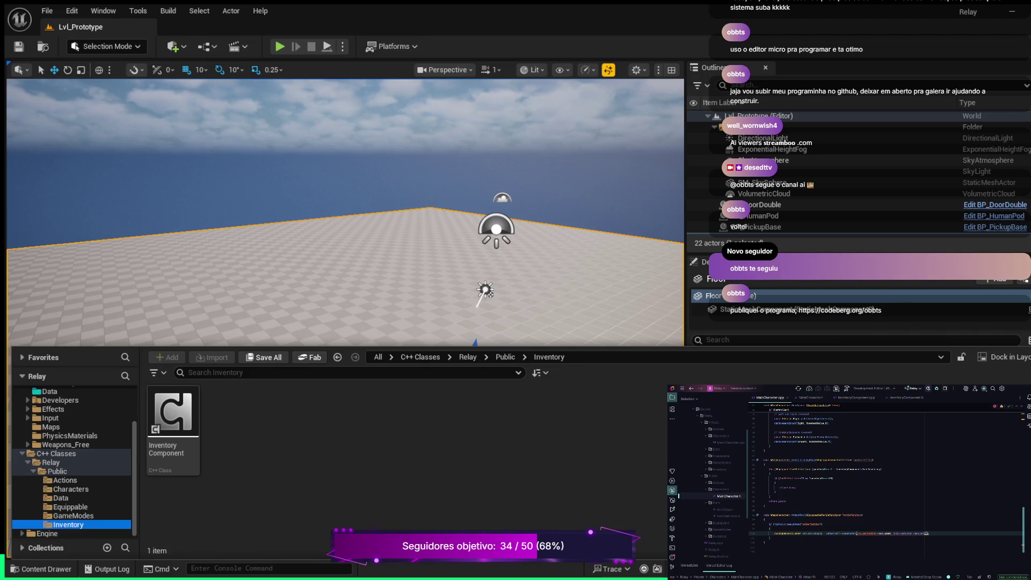
click(813, 533)
- Delete one character from the identifier at the start of line 100
key(BackSpace)
key(BackSpace)
key(BackSpace)
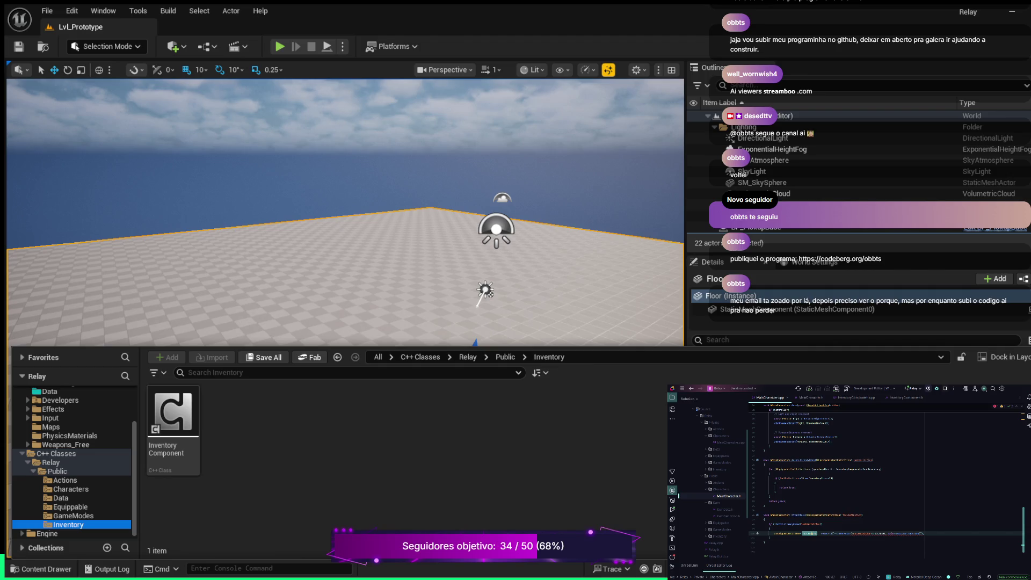
key(Right)
key(Right)
key(Right)
key(Right)
key(Right)
key(Right)
- Insert the templated GetAttach… getter completion (<class T>) on line 100
text(Ge)
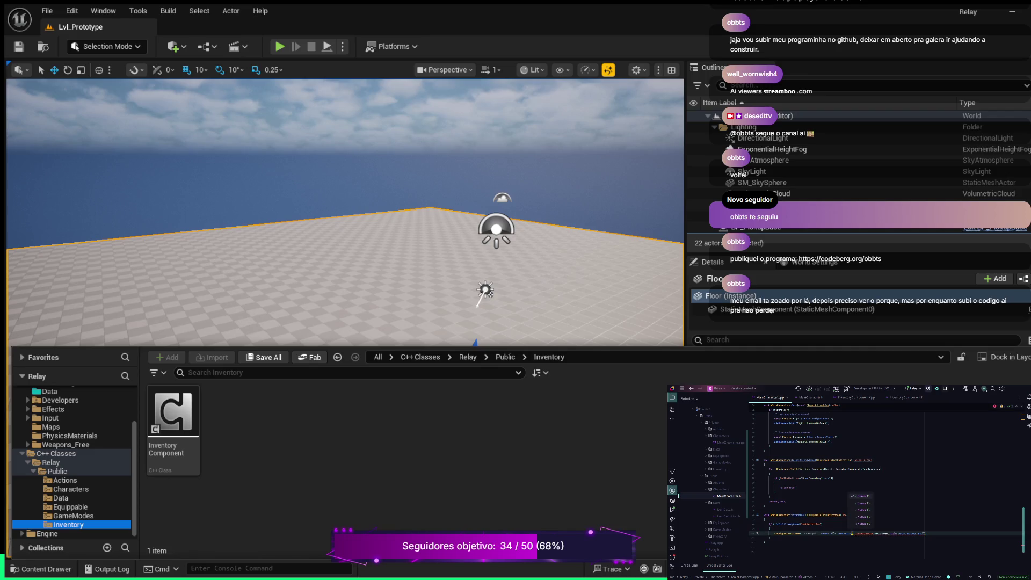
text(GetAttach)
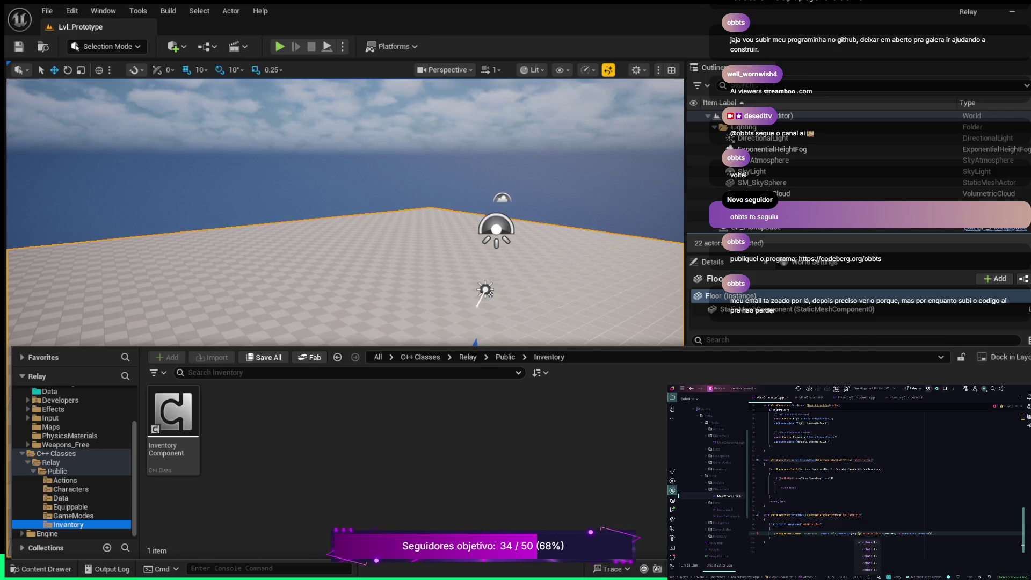
key(Return)
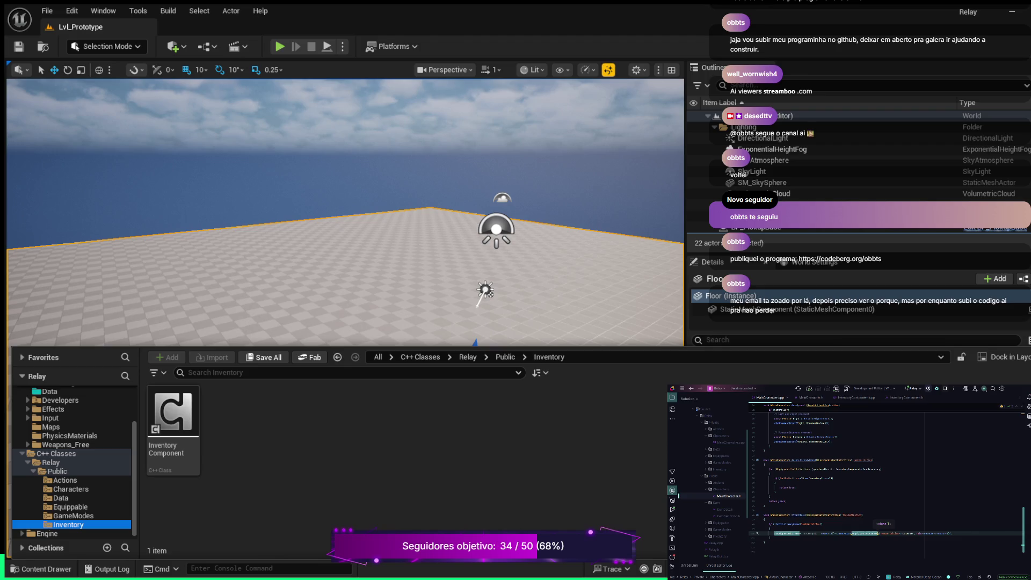
click(808, 533)
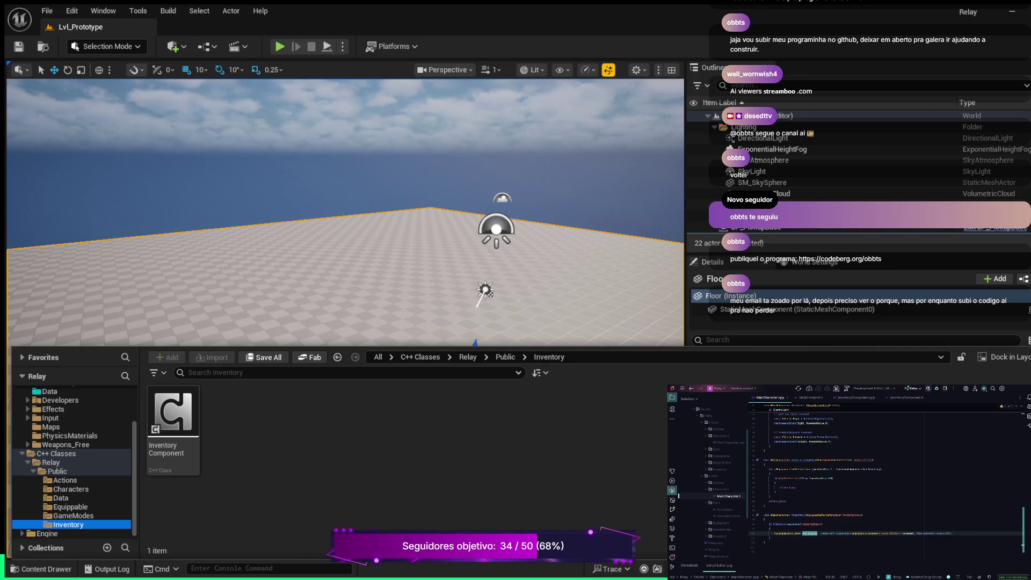
- Turn the line 99 code into an if block and open its braced body
click(770, 529)
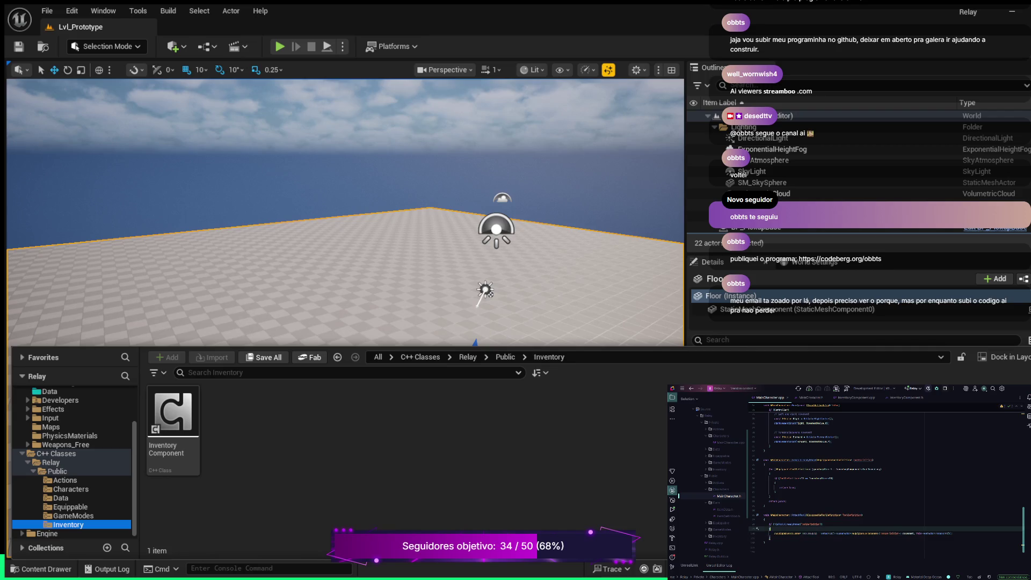
key(ctrl+z)
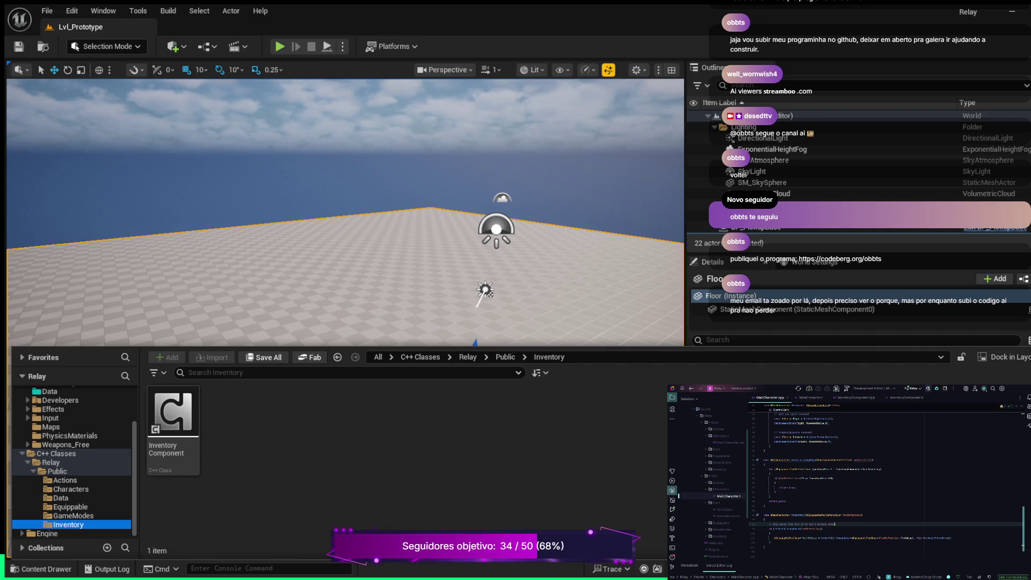
key(Down)
key(End)
text({)
key(Return)
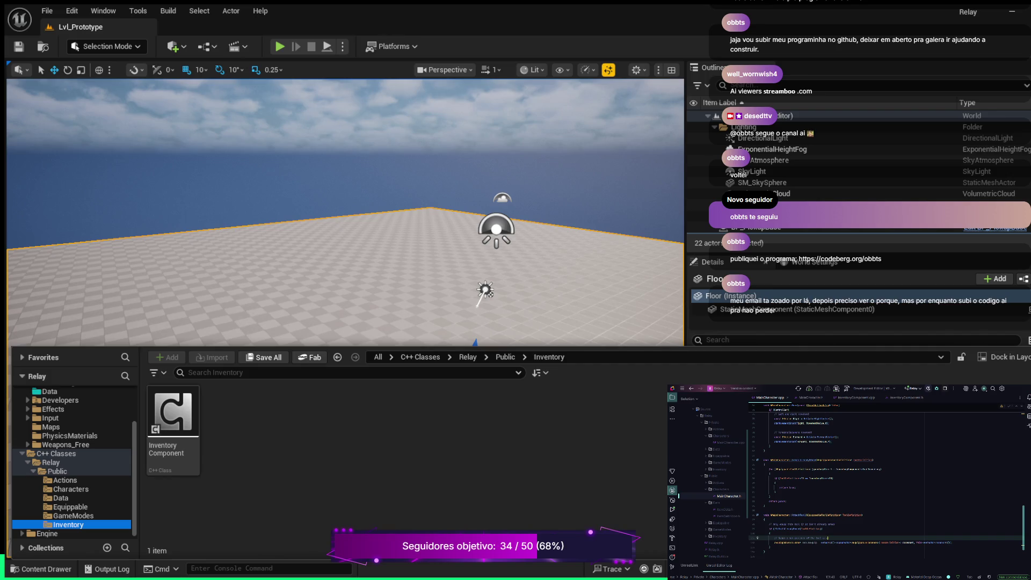
key(Down)
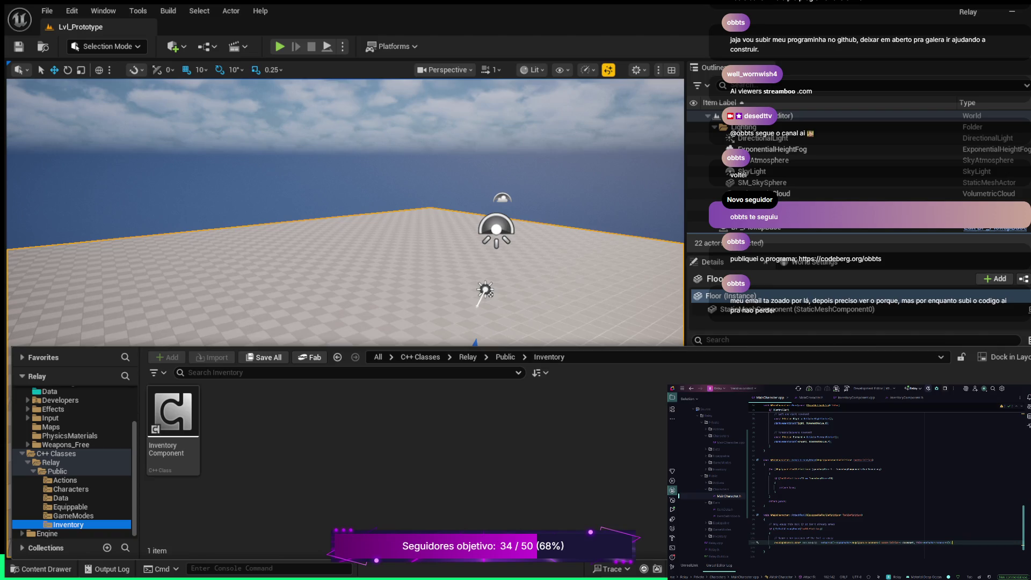
- Add a new InventoryComponent( line ending with a true argument and a semicolon
key(Return)
key(Return)
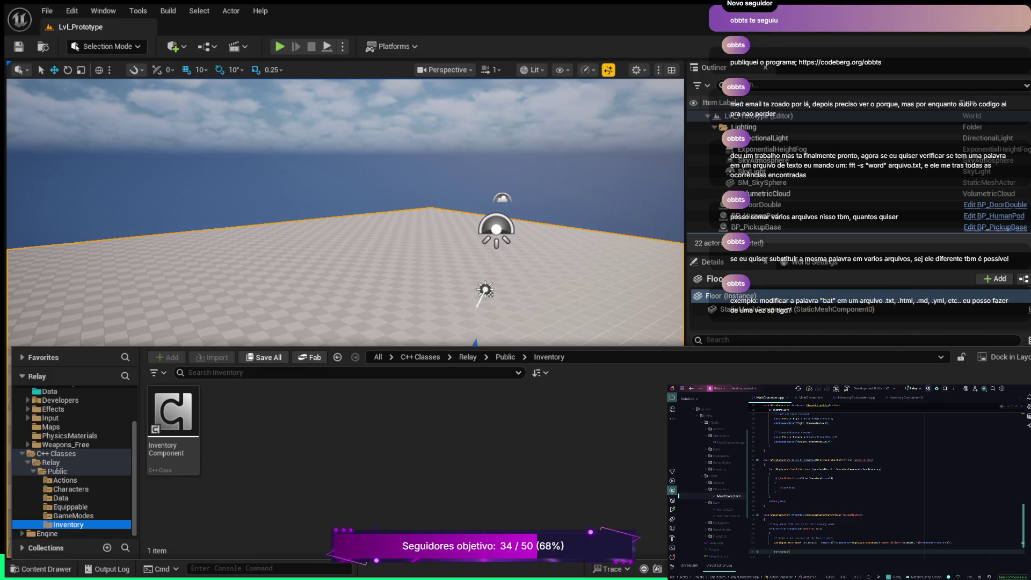
text(InventoryComponent)
text(()
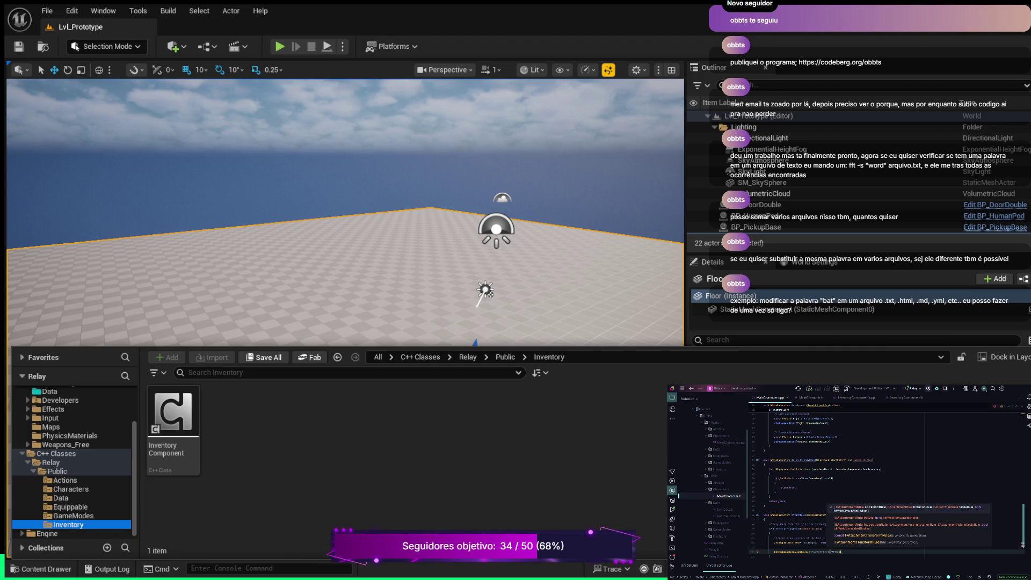
key(Return)
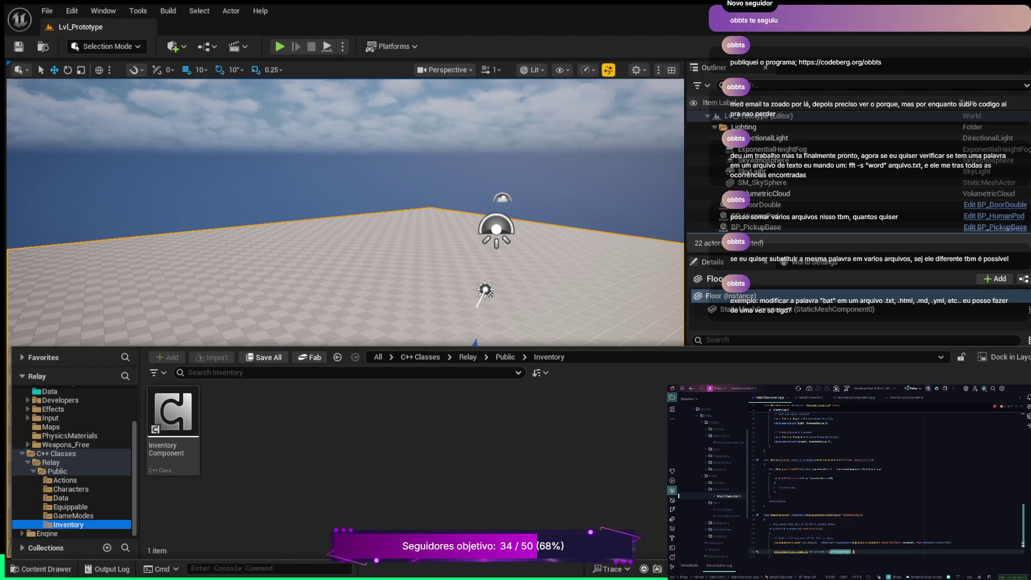
text(;)
text(, true)
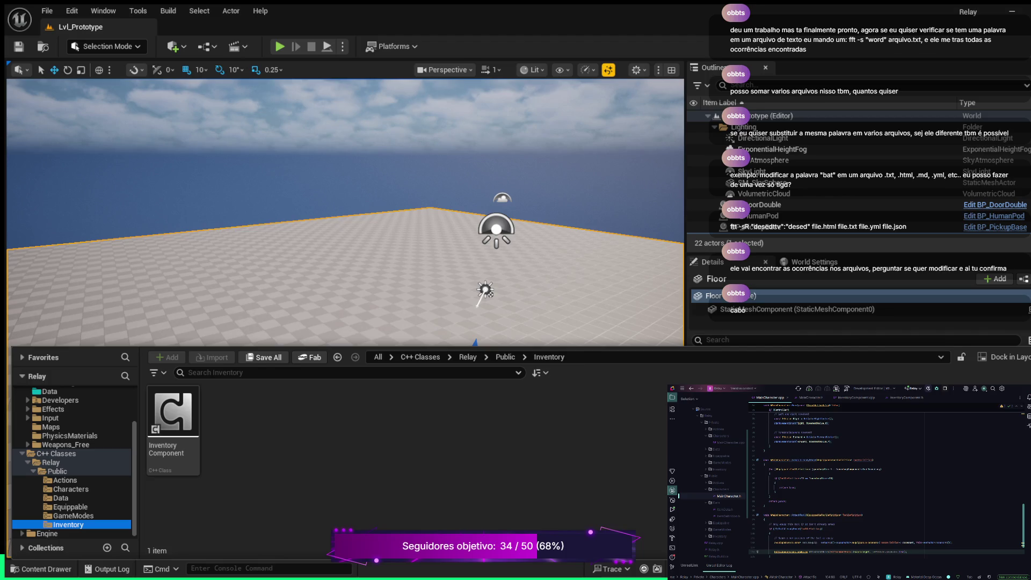
- Complete the AttachToComponent line with ItemAttachmentRule;
key(Return)
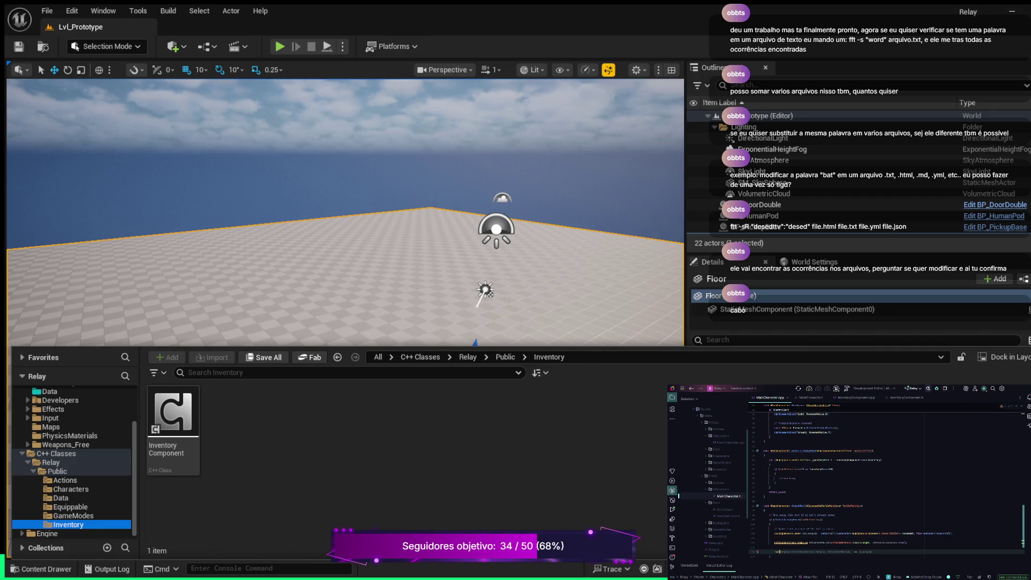
key(Tab)
text(Item)
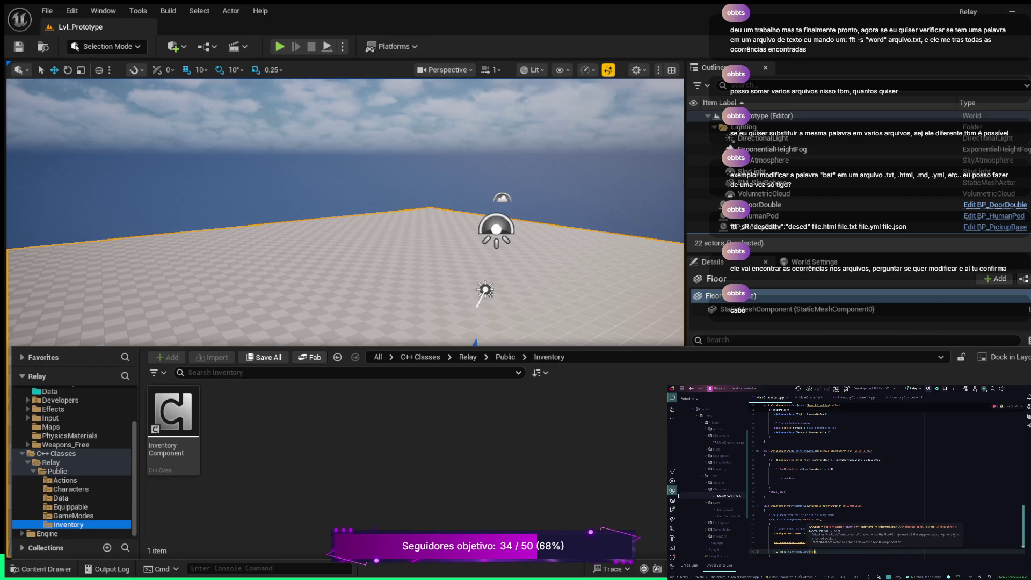
text(AttachmentRule)
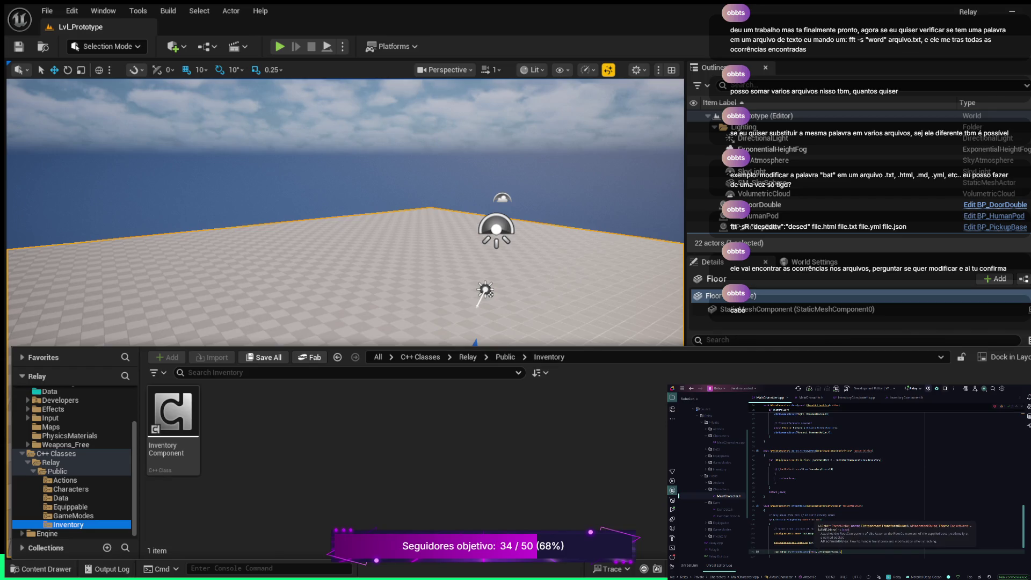
text(;)
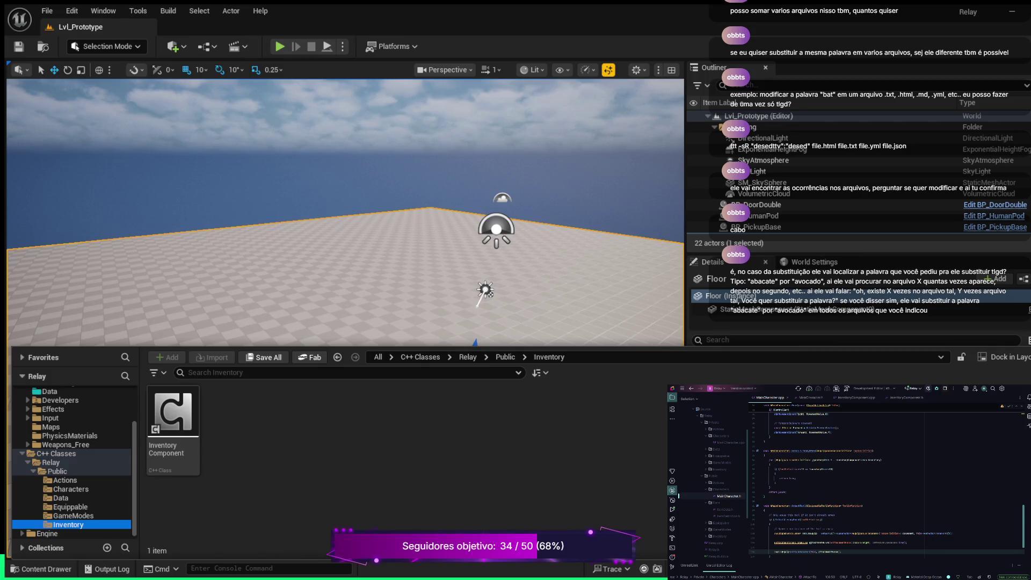
- Start a ToolToCall-> member call on the next line using autocompletion
key(Return)
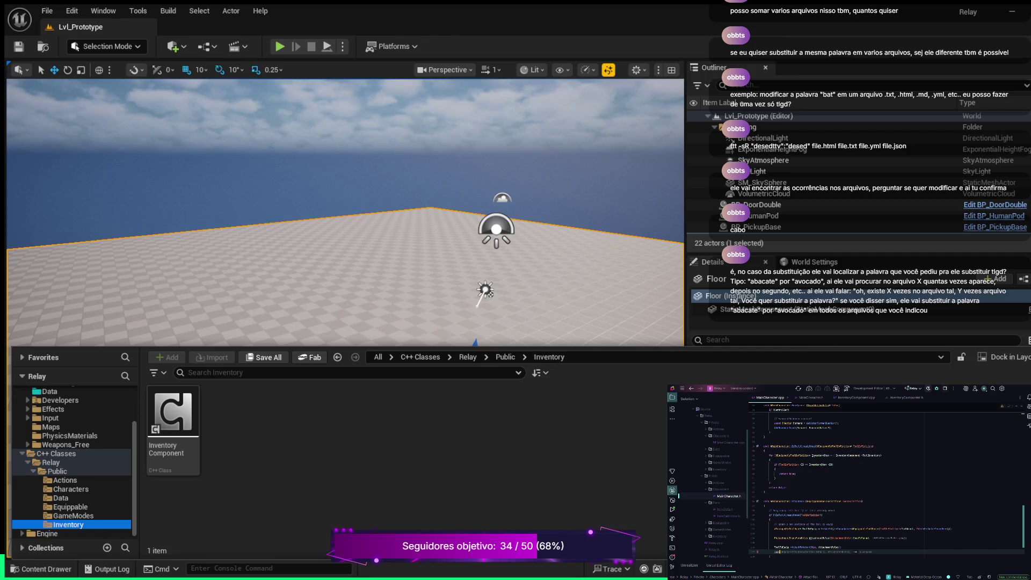
text(-)
key(Tab)
text(-)
text(>)
key(Tab)
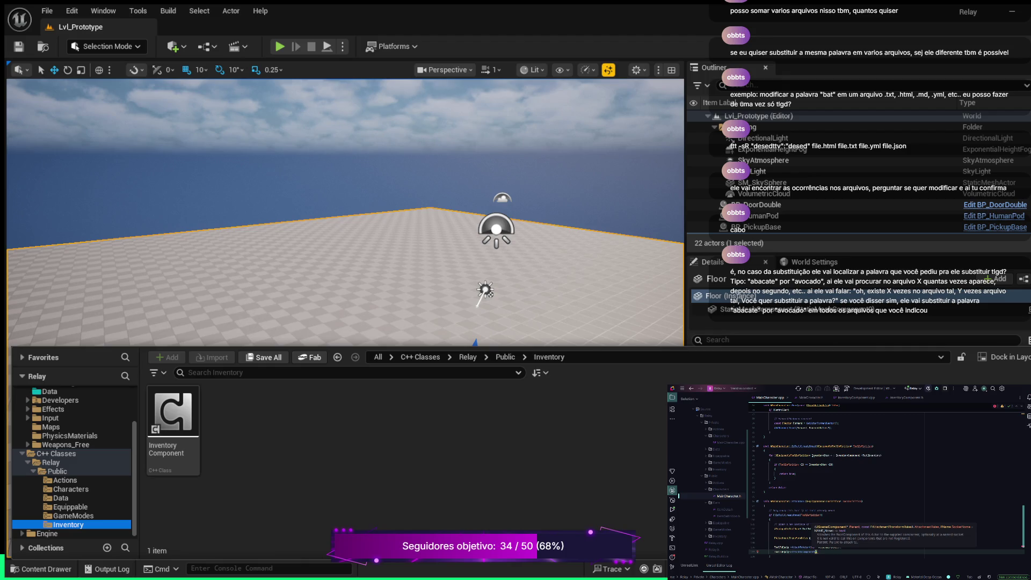
- Give AttachToComponent a parent, FAttachmentTransformRules AttachmentRules and an FName(TEXT("Soc…")) socket argument
text(()
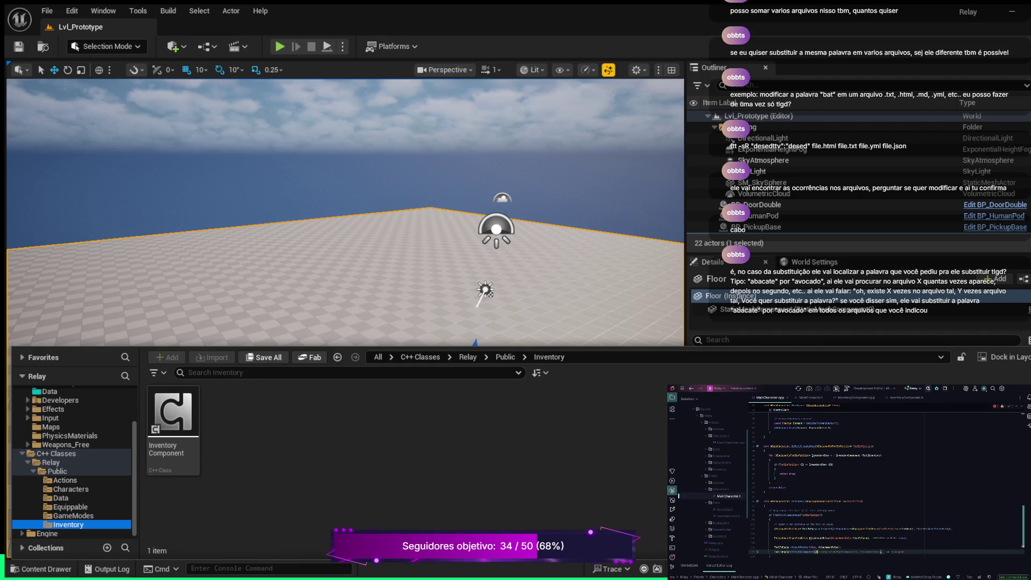
text(R)
text(,)
text(, FAttachmentTransformRules)
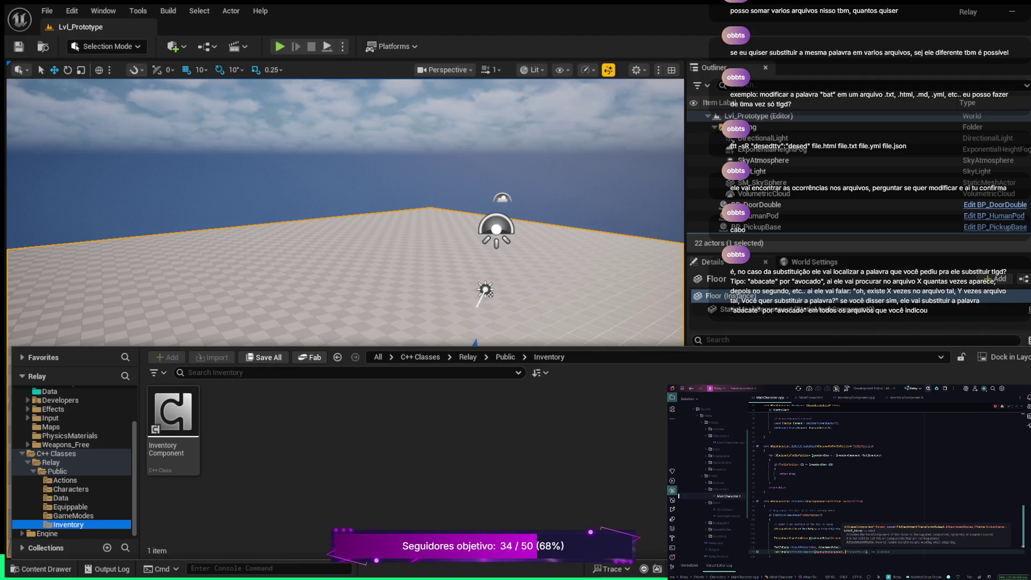
text(AttachmentRules)
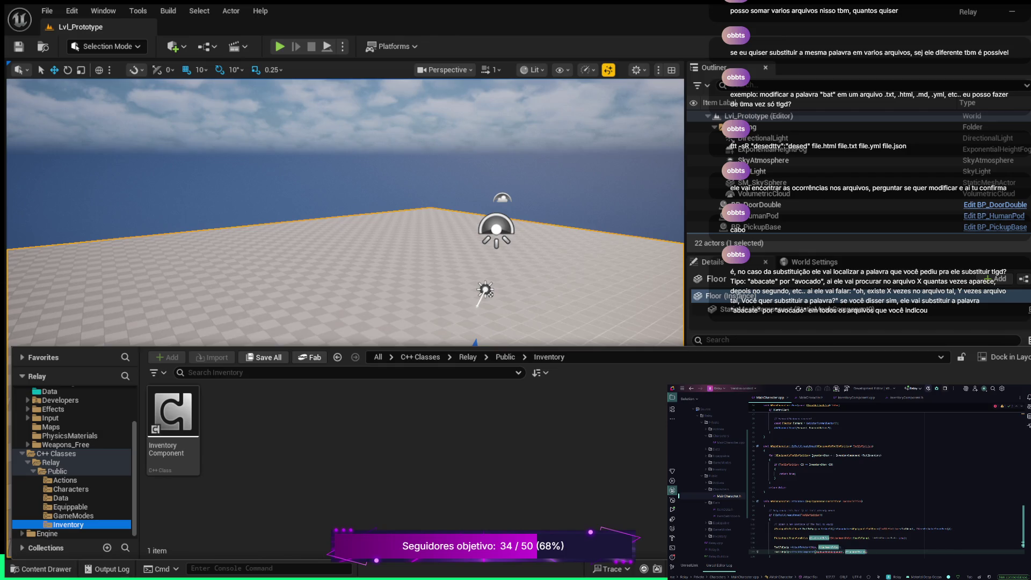
text(,)
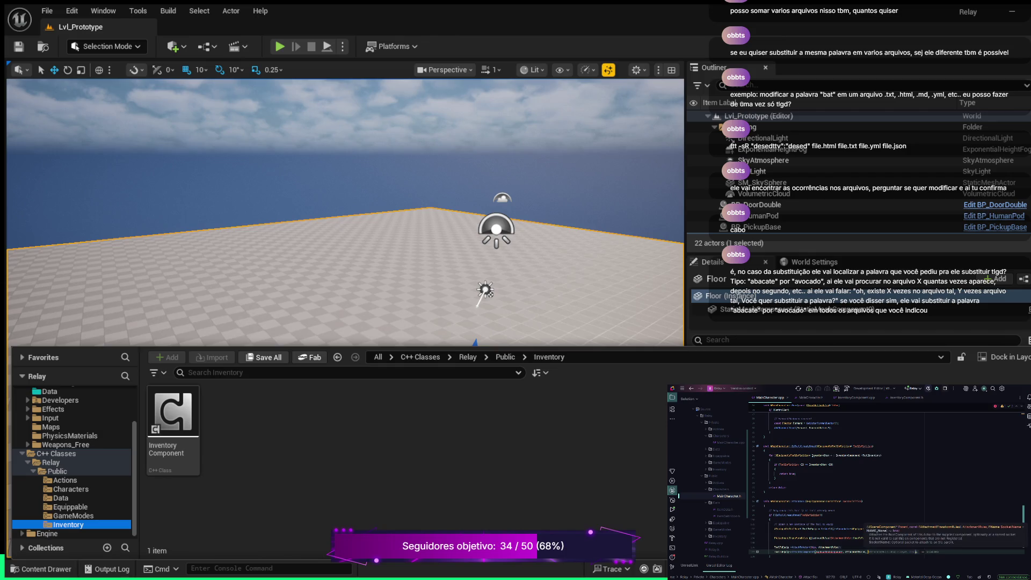
key(Escape)
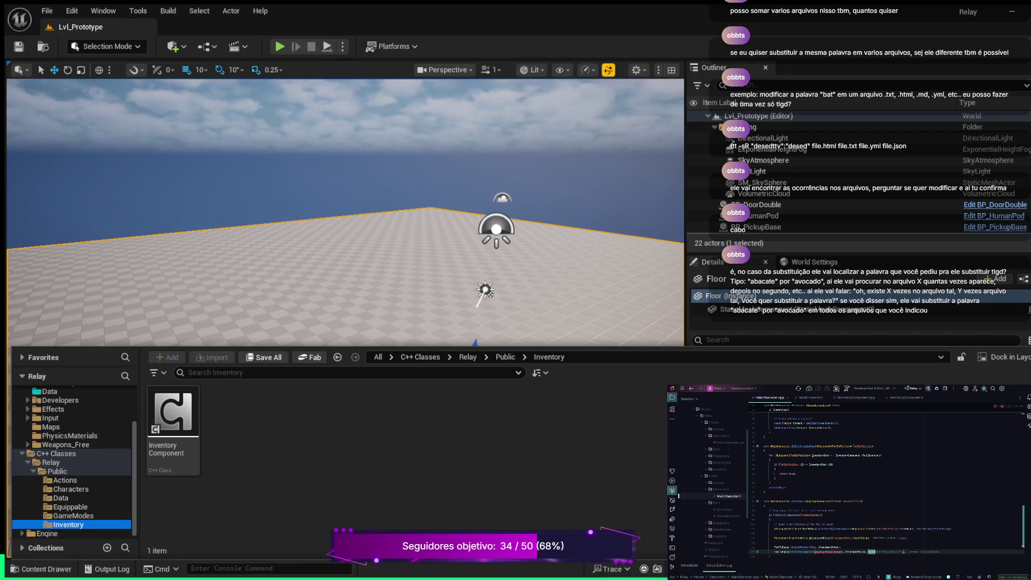
text(FName()
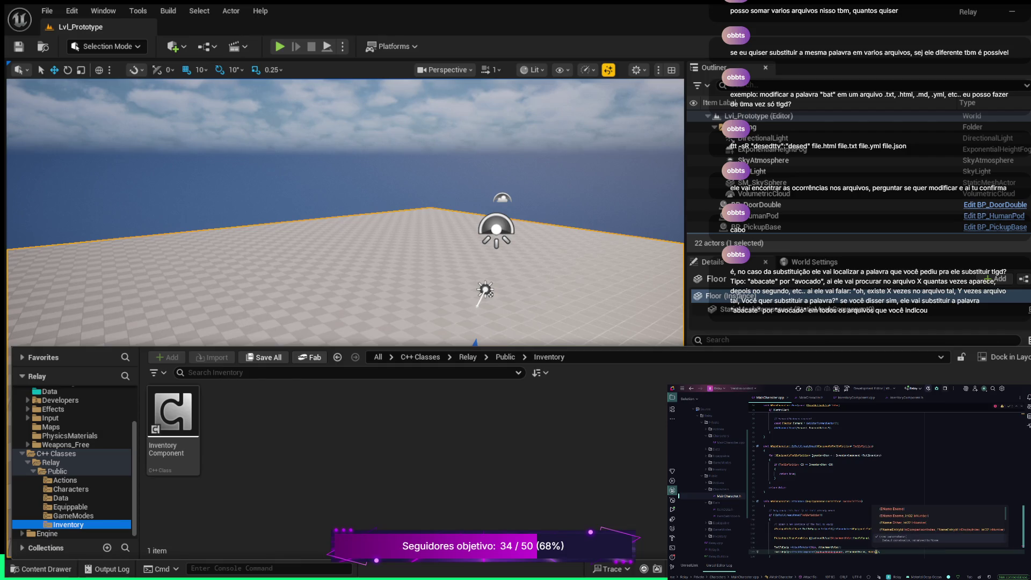
text(")
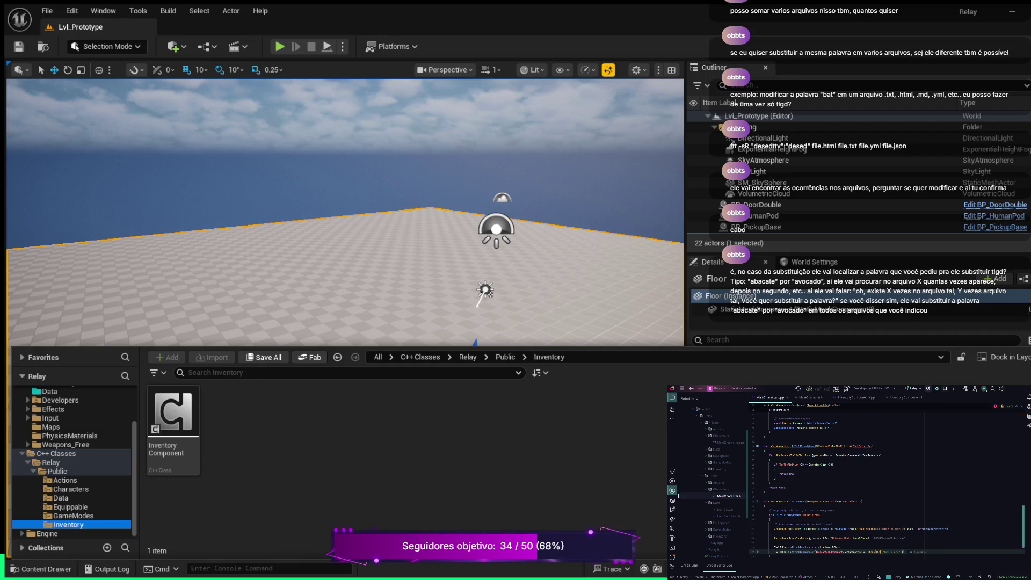
text(Te)
text(x)
text(t(")
text(S)
text(oc)
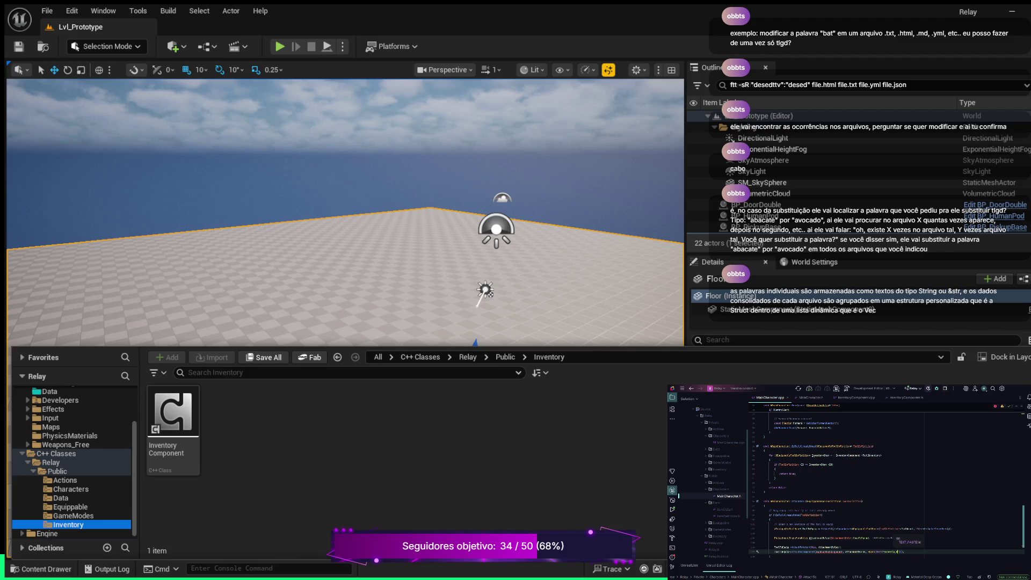
- Close the completion popup and show the MainCharacter.h header with its UPROPERTY declarations
key(Escape)
click(810, 397)
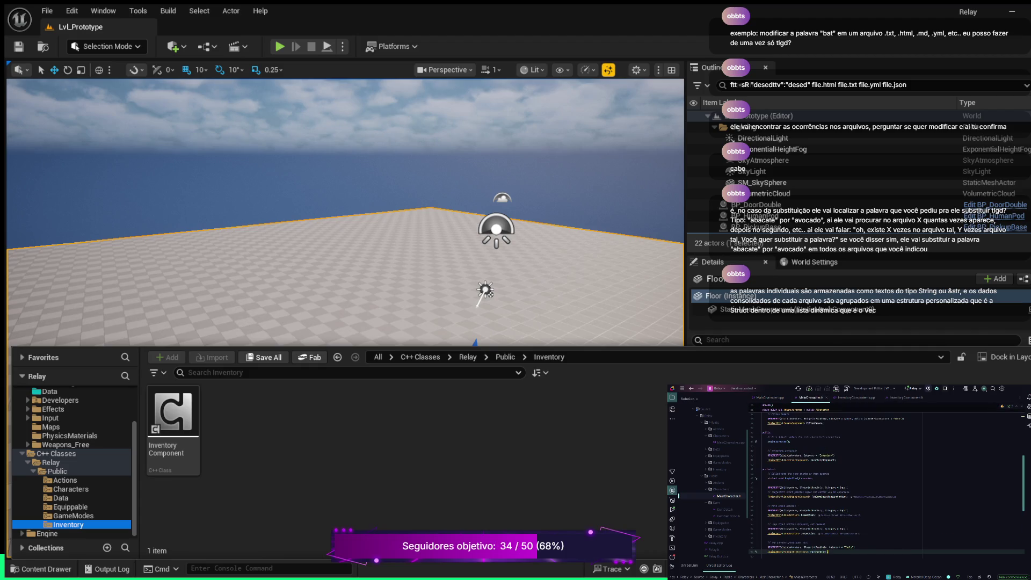
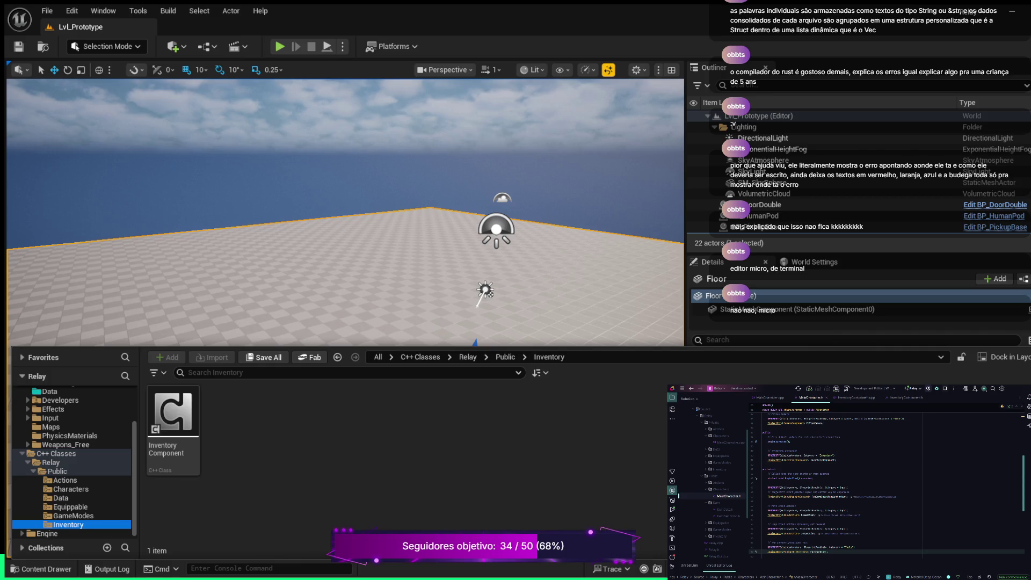
- Show MainCharacter.cpp in the code view, then switch back to the MainCharacter.h header
click(768, 397)
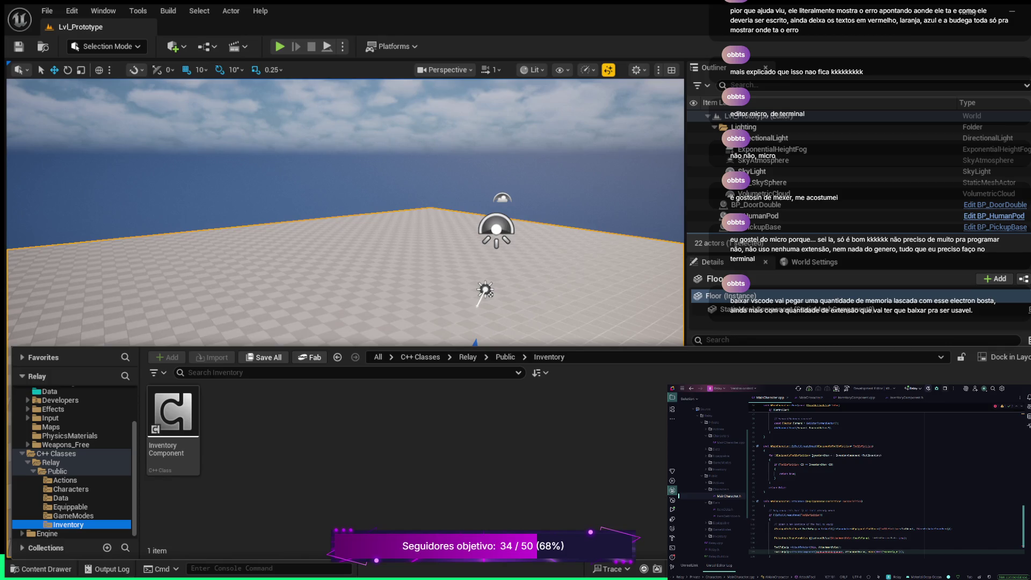
click(810, 398)
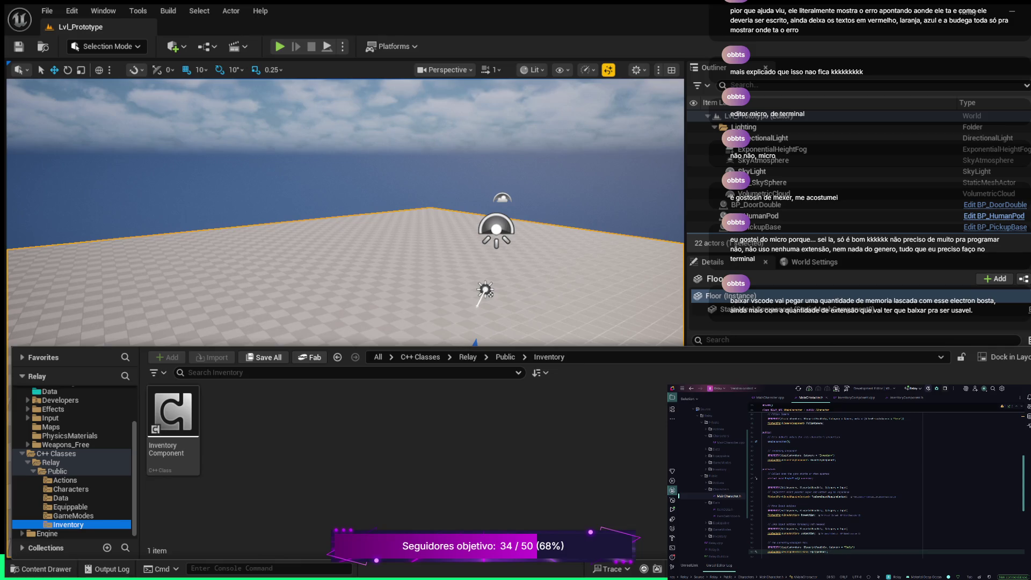
- Remove the Follow Camera UPROPERTY block and add a Category = "Tools" UPROPERTY under UInventoryComponent
key(ctrl+z)
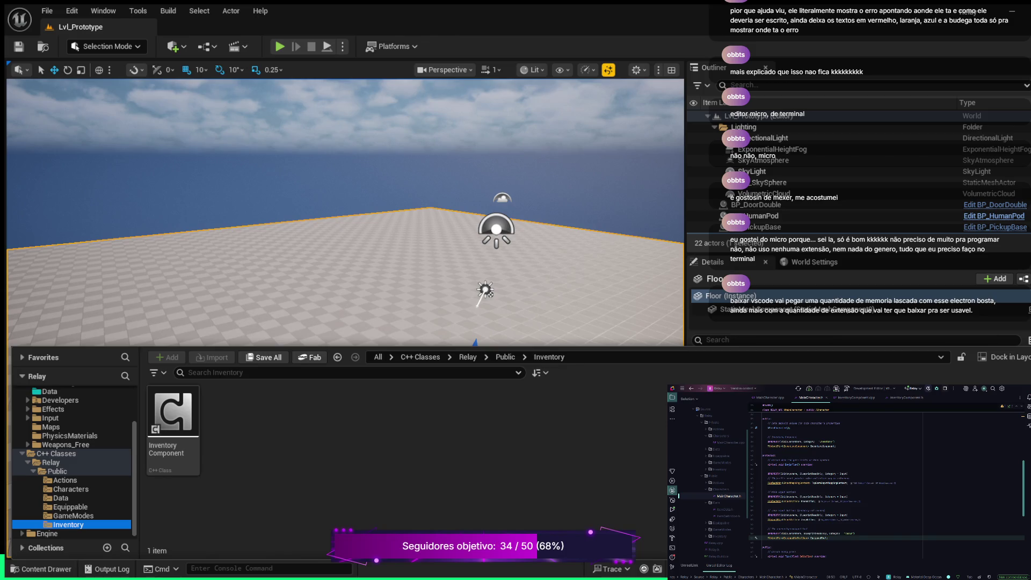
scroll(886, 483, down, 4)
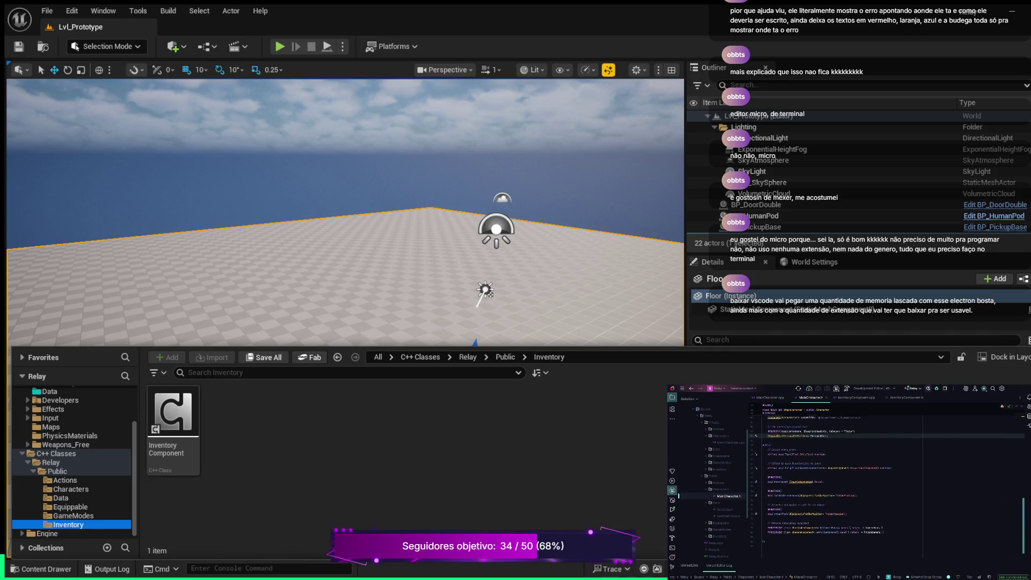
scroll(886, 472, down, 2)
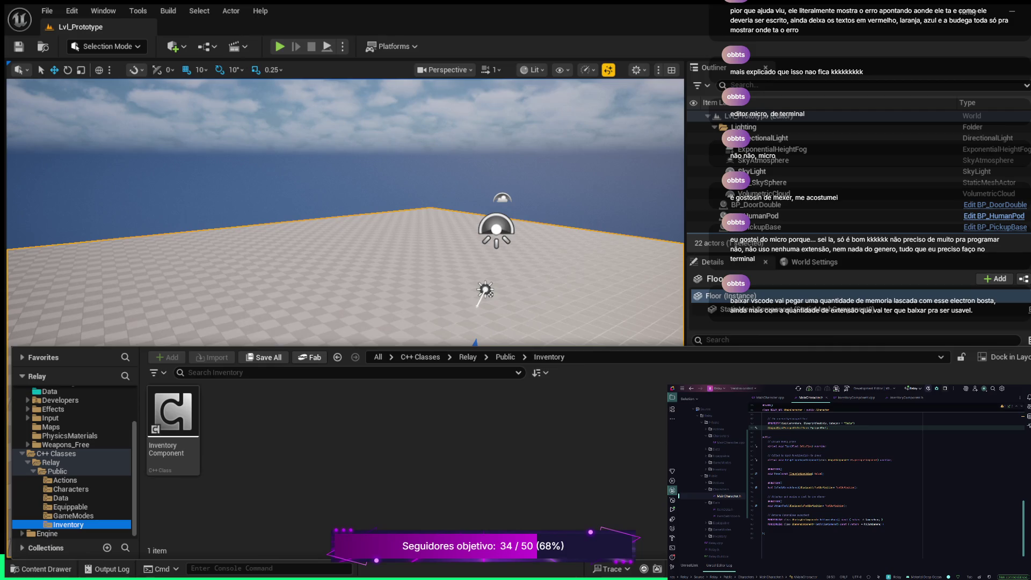
scroll(886, 478, up, 4)
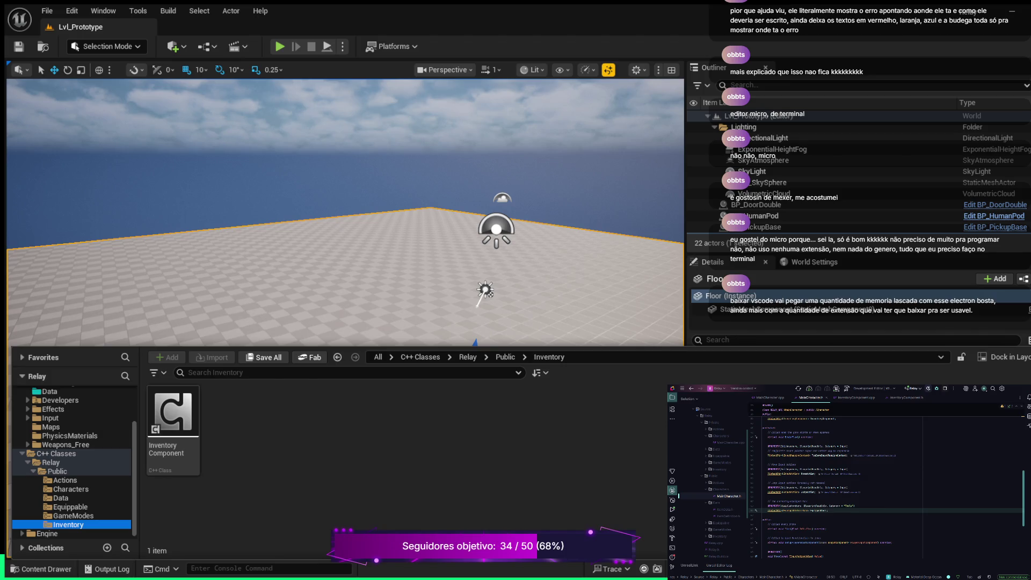
key(Return)
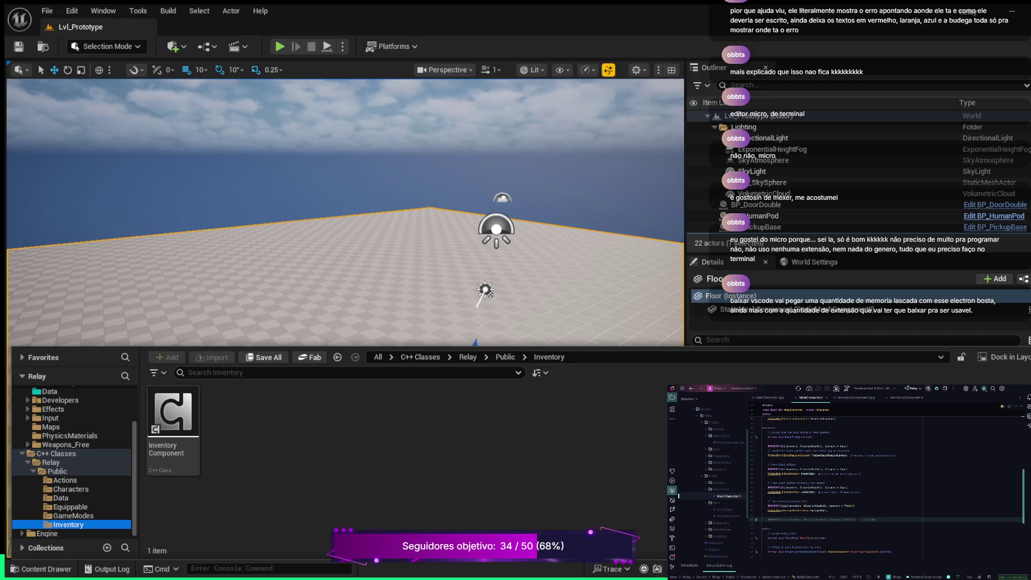
click(854, 520)
- Trim the Tools UPROPERTY line, undo a half-typed TSubclassOf<UInv declaration, then show MainCharacter.cpp
key(BackSpace)
key(BackSpace)
key(BackSpace)
key(Return)
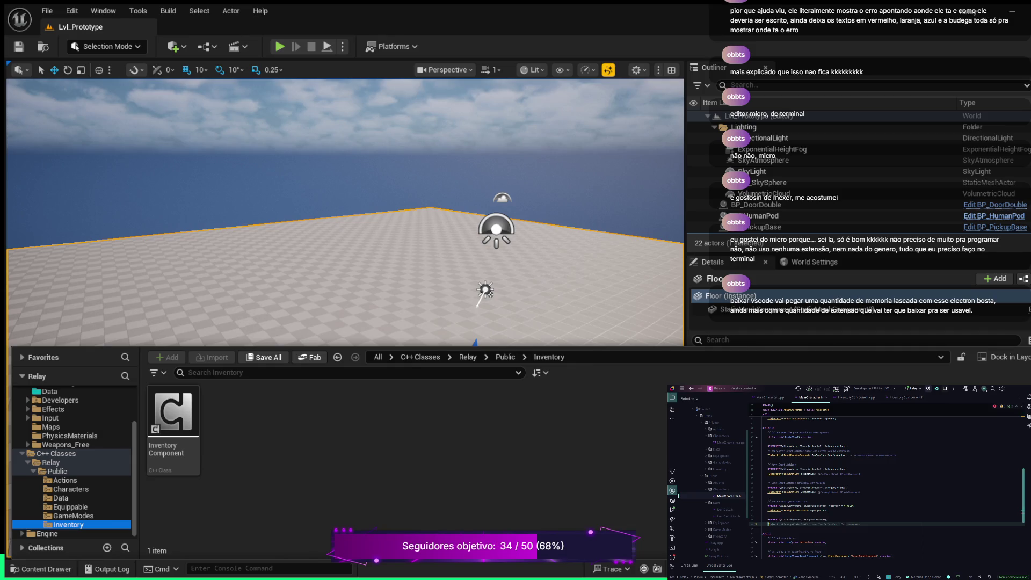
text(Ptr<)
text(<UIn)
text(v)
key(ctrl+z)
key(ctrl+z)
key(ctrl+z)
key(ctrl+z)
key(ctrl+z)
click(828, 519)
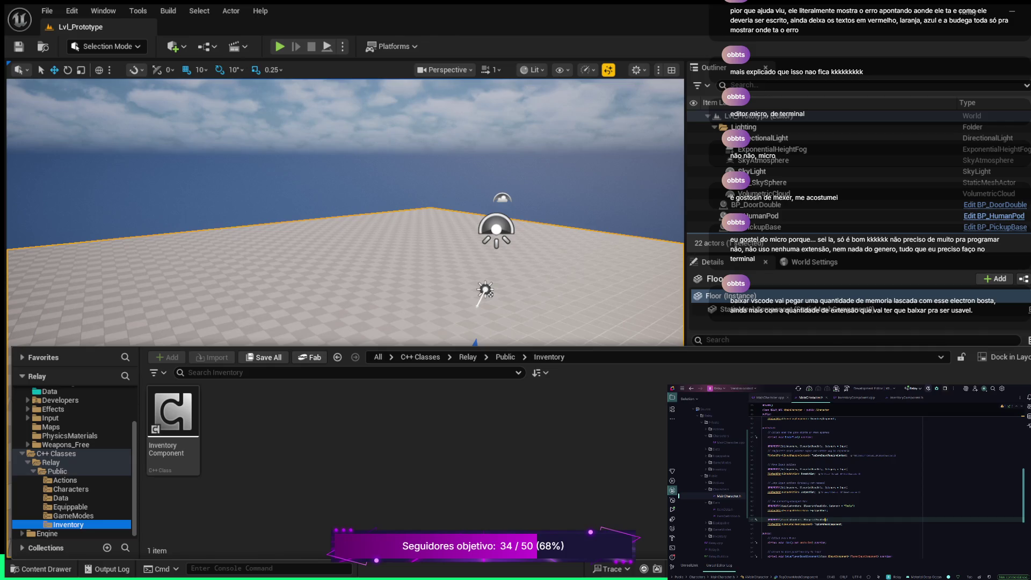
click(768, 398)
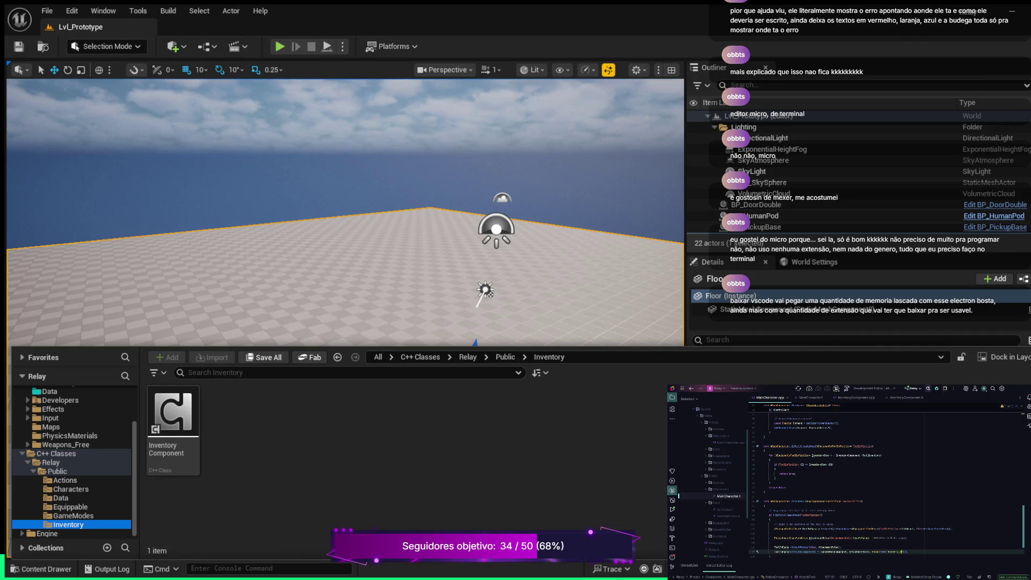
- Scroll MainCharacter.cpp up past BeginPlay and Tick to the includes and constructor
scroll(873, 481, up, 10)
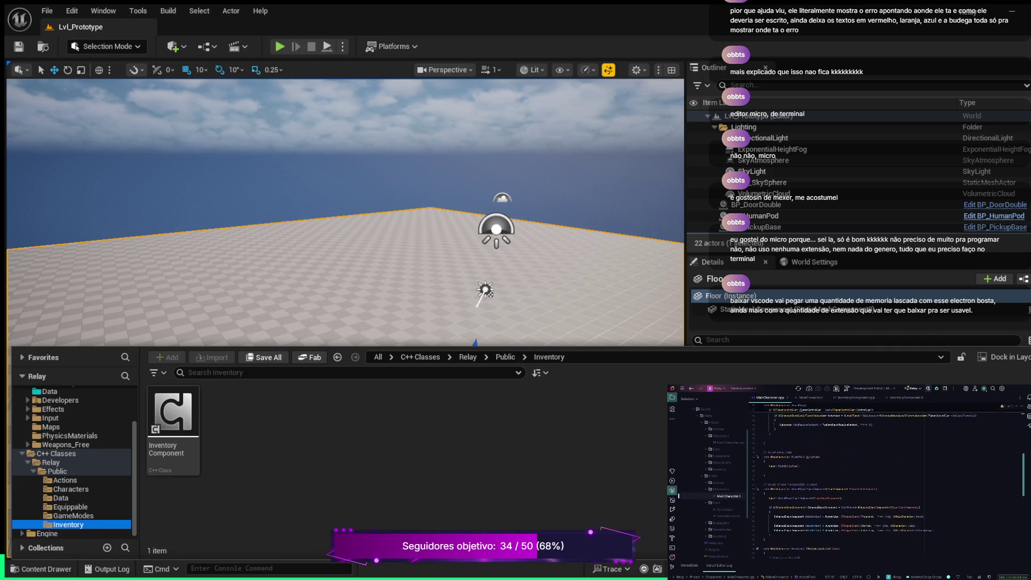
scroll(873, 481, up, 10)
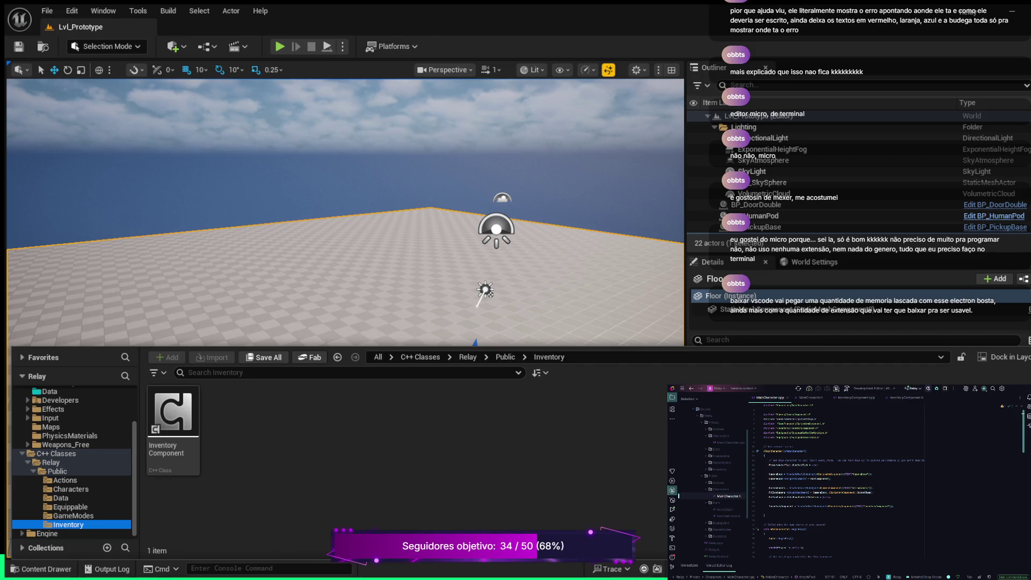
- Add an InventoryComponent creation line to the MainCharacter constructor using the suggested completion
click(830, 496)
key(Return)
key(Return)
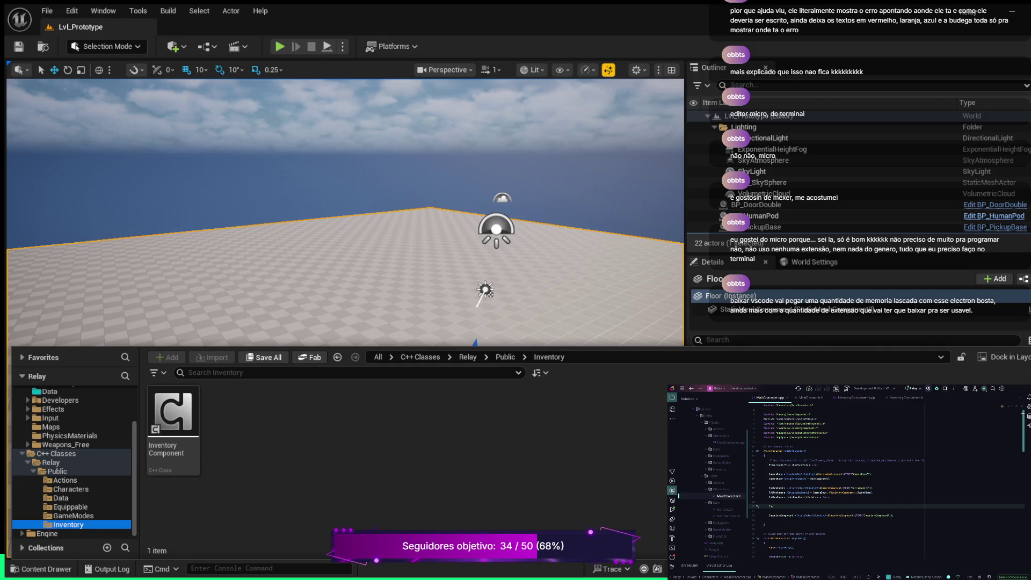
text(ventoryComponent)
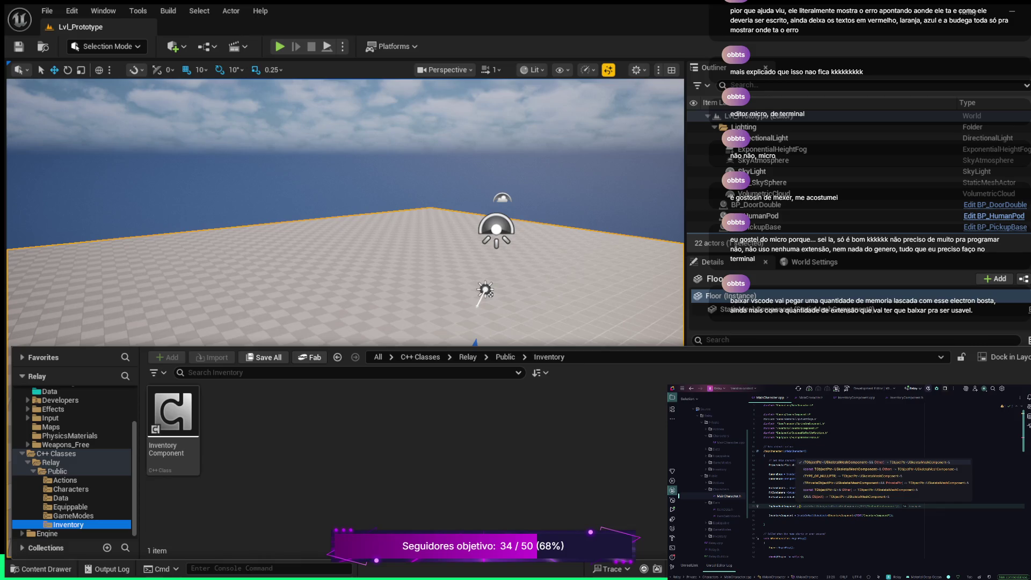
key(Tab)
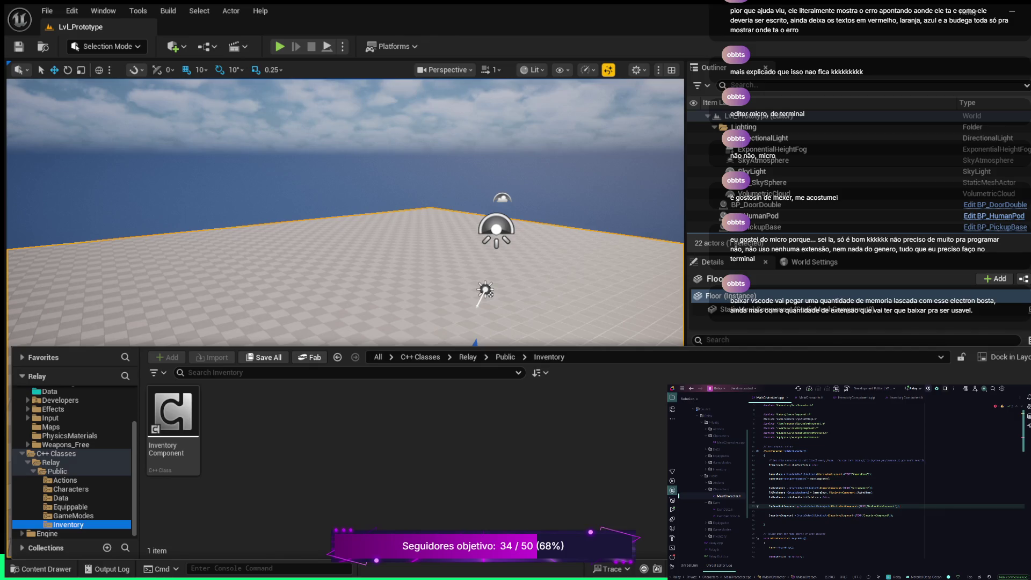
- Add a check() on the new component below the TagSenseComponent line
key(Return)
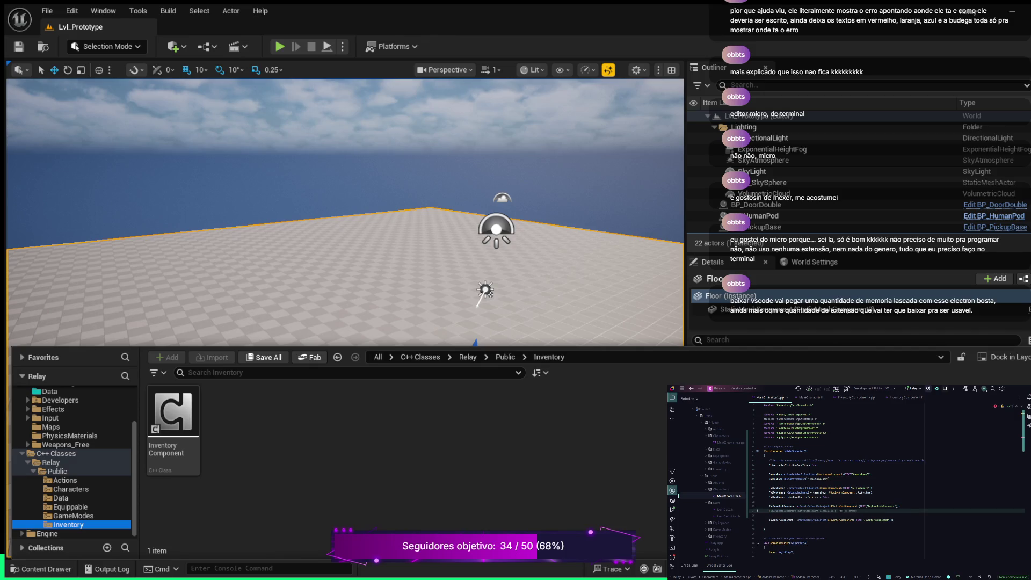
text(co)
text(mp)
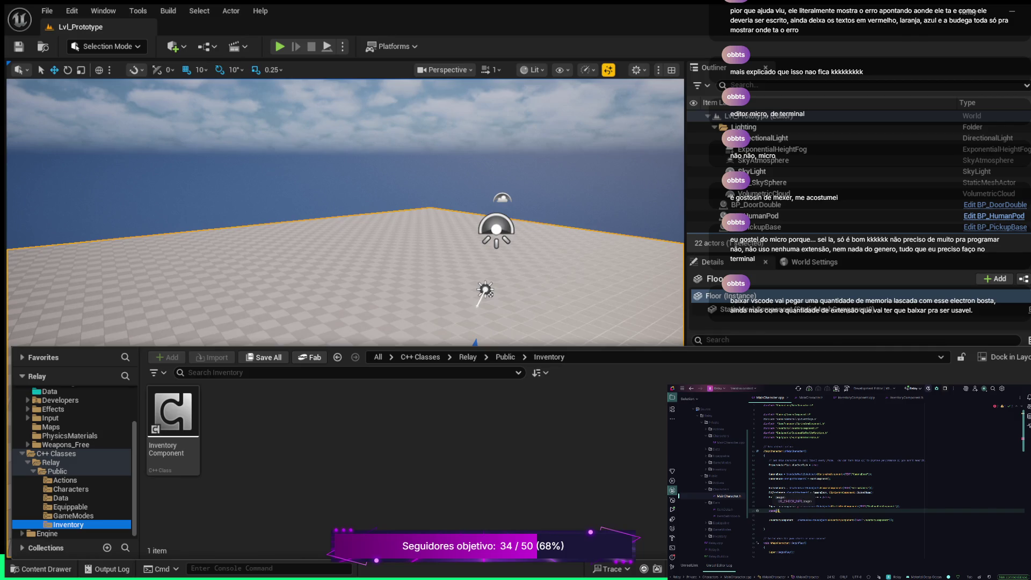
key(Tab)
click(817, 506)
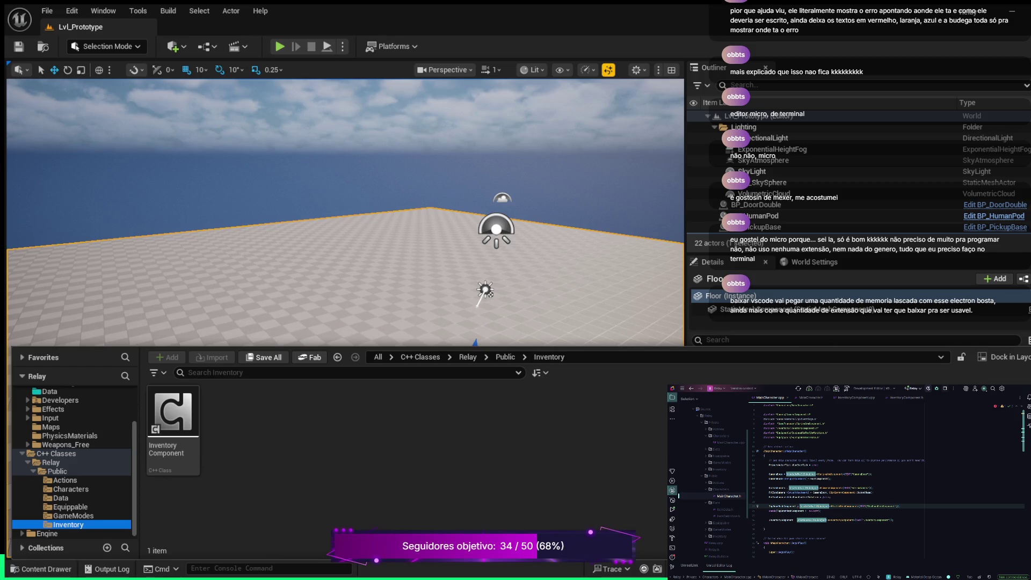
- Retype the FollowCamera line's type as UCameraComponent and accept the suggested code
click(888, 505)
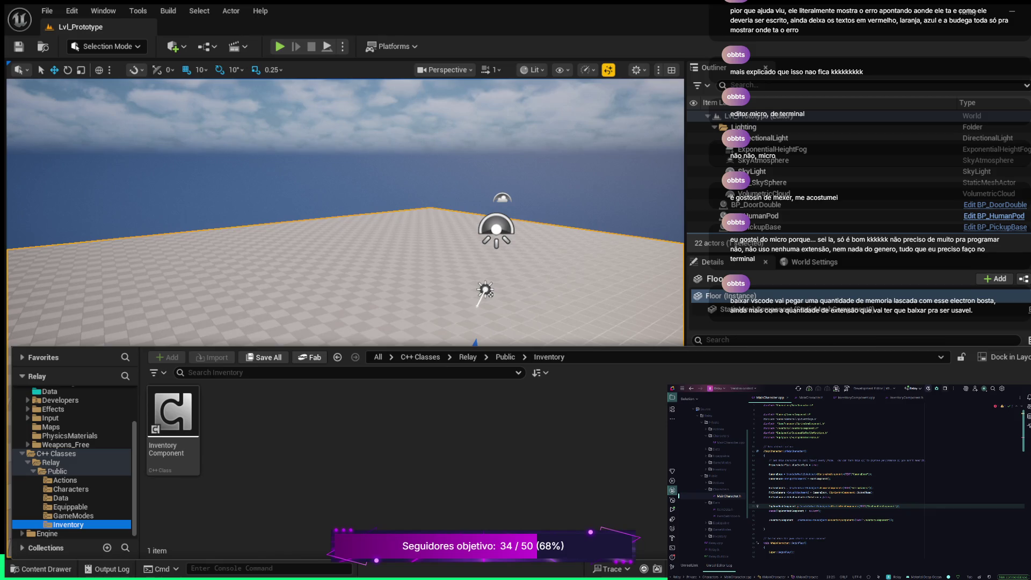
click(764, 515)
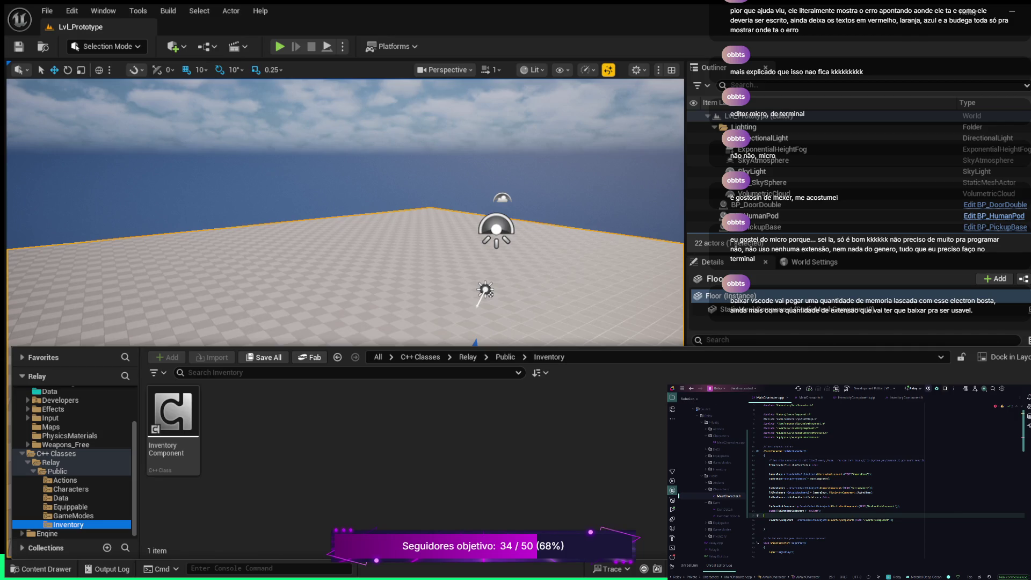
drag(831, 506, 858, 505)
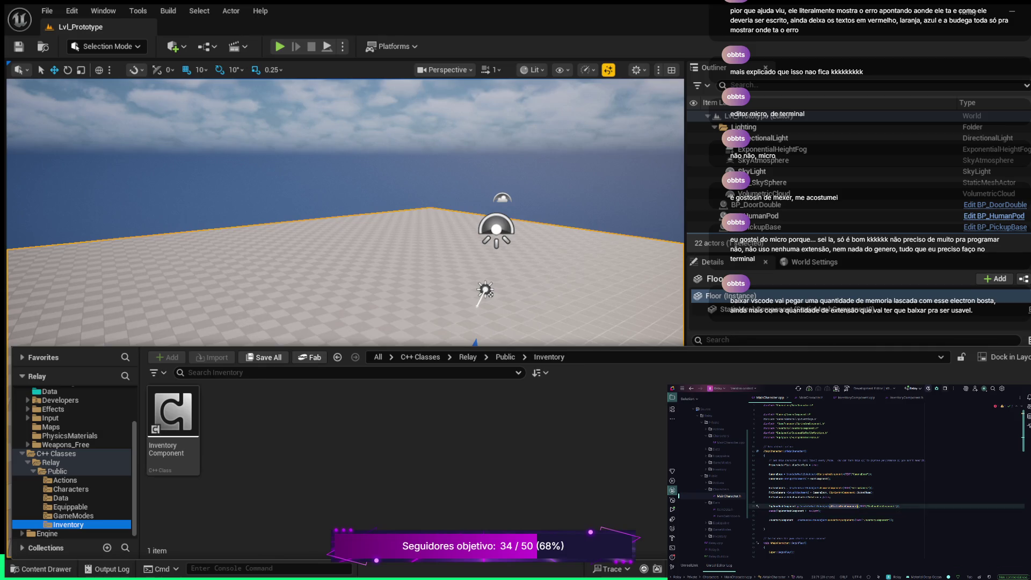
key(BackSpace)
text(U)
text(Camera)
text(Compon)
text(ent)
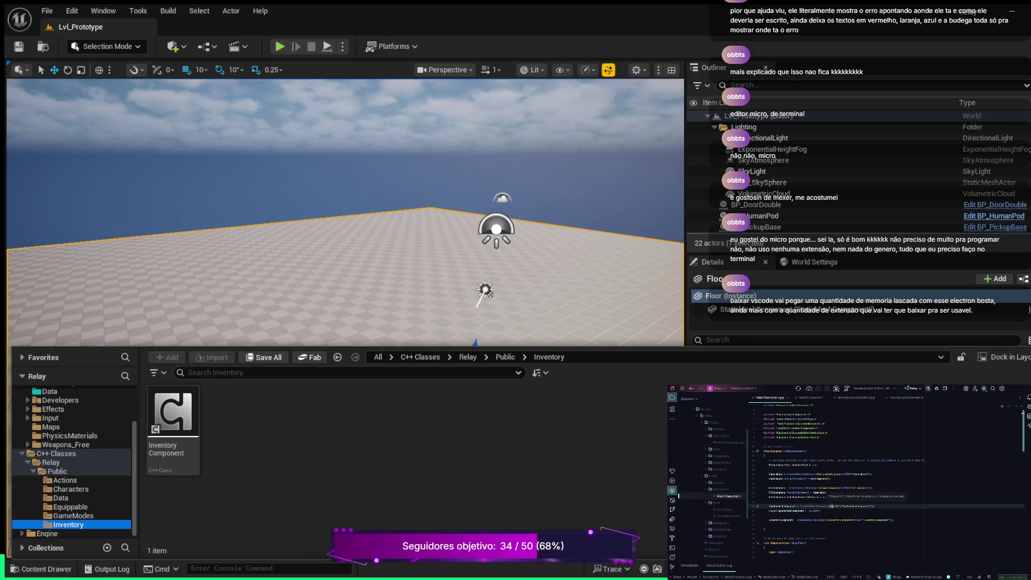
key(alt+Return)
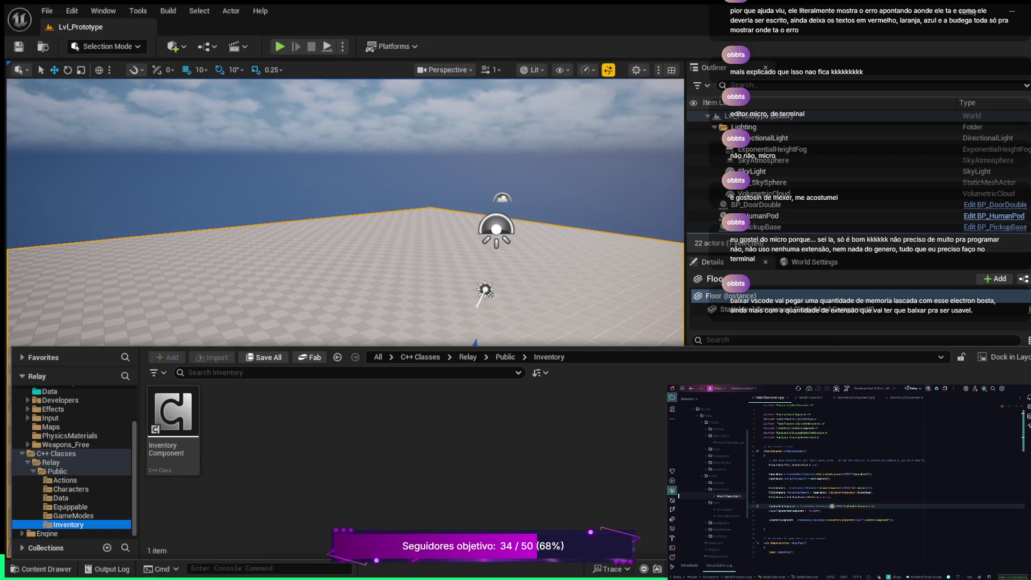
- Put UCameraComponent inside the TopDown lookup's template brackets and finish the line
text(UCameraComponent)
key(ctrl+w)
key(ctrl+w)
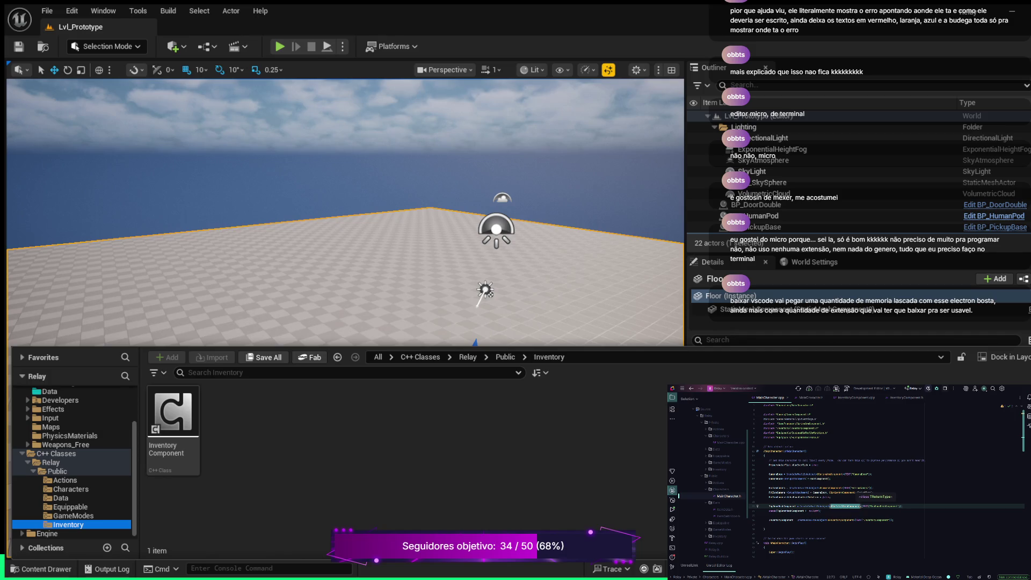
key(End)
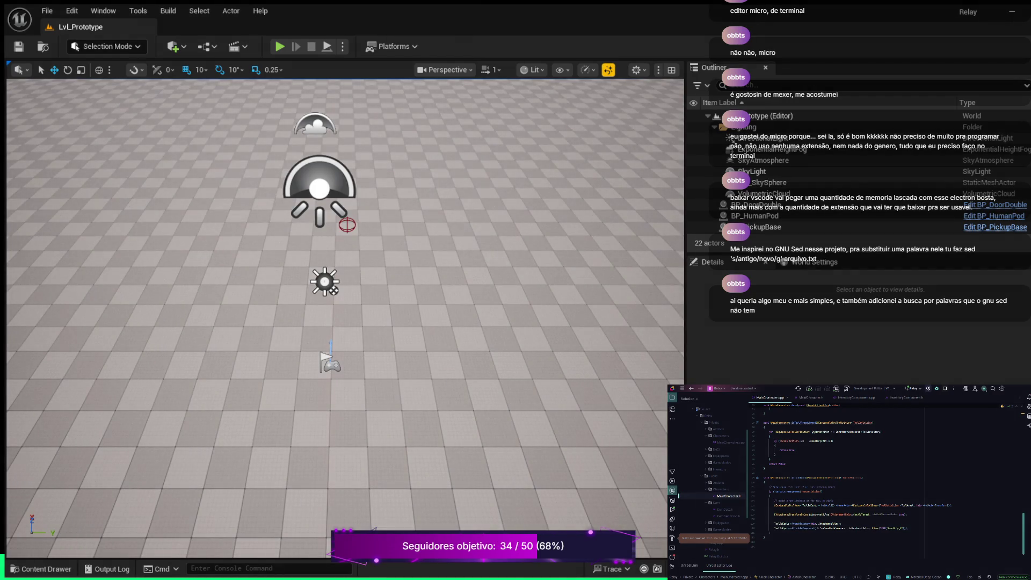
- Pull the Lvl_Prototype view back to show the floor, lights and player start
key(Down)
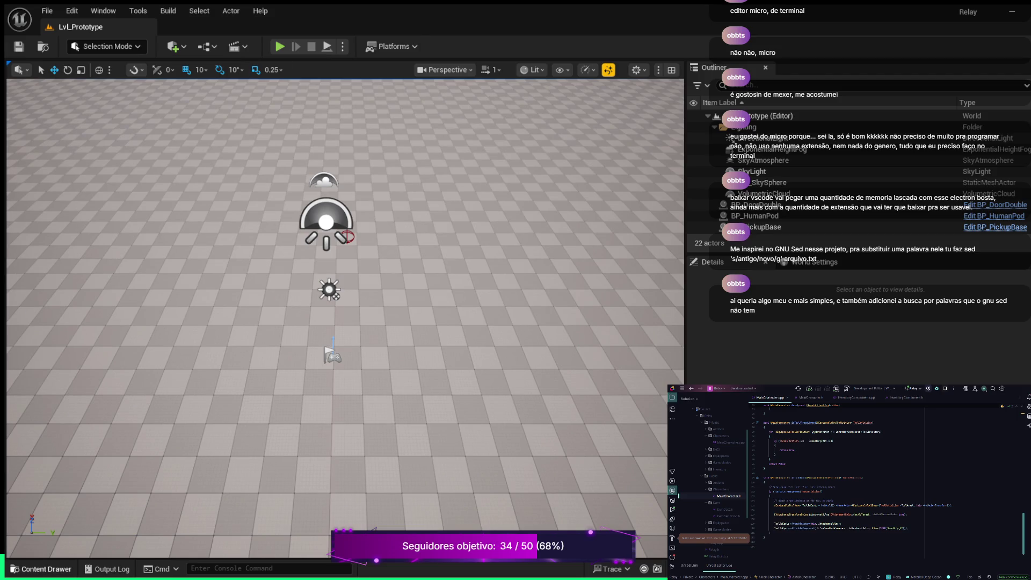
- Open BP_MainCharacter from the Blueprints assets in the full Blueprint editor
key(ctrl+space)
click(231, 416)
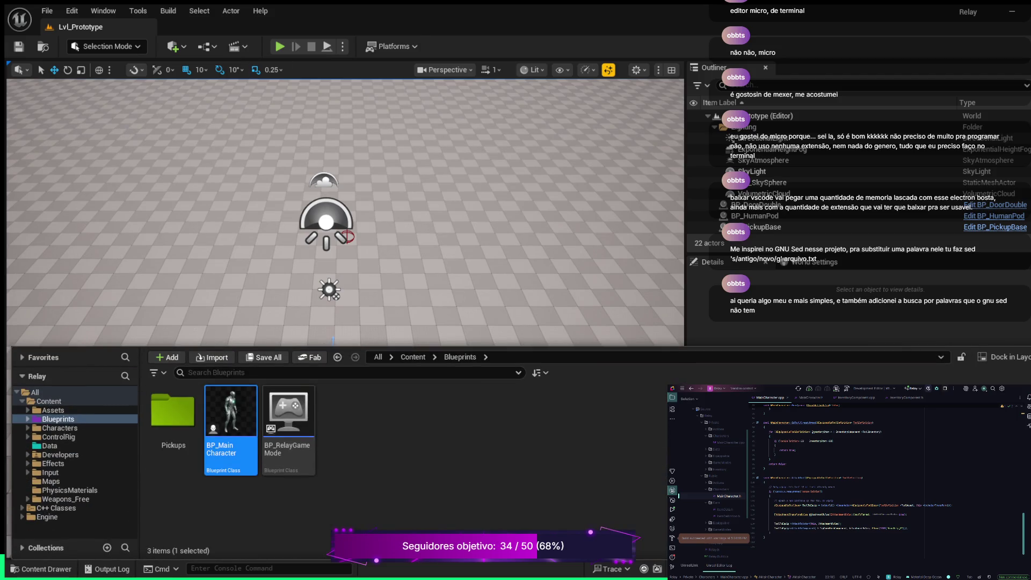
double_click(231, 416)
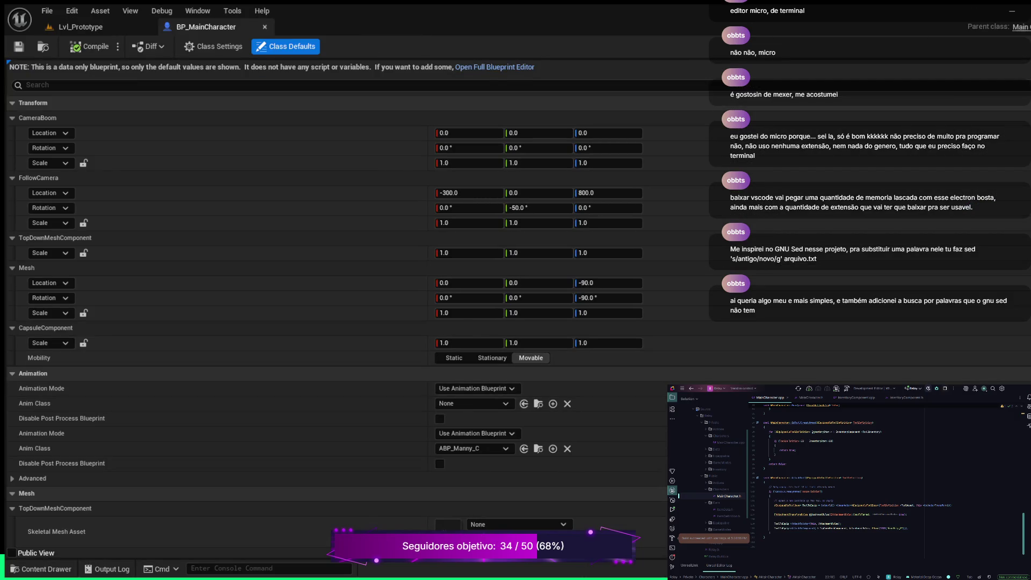
click(494, 67)
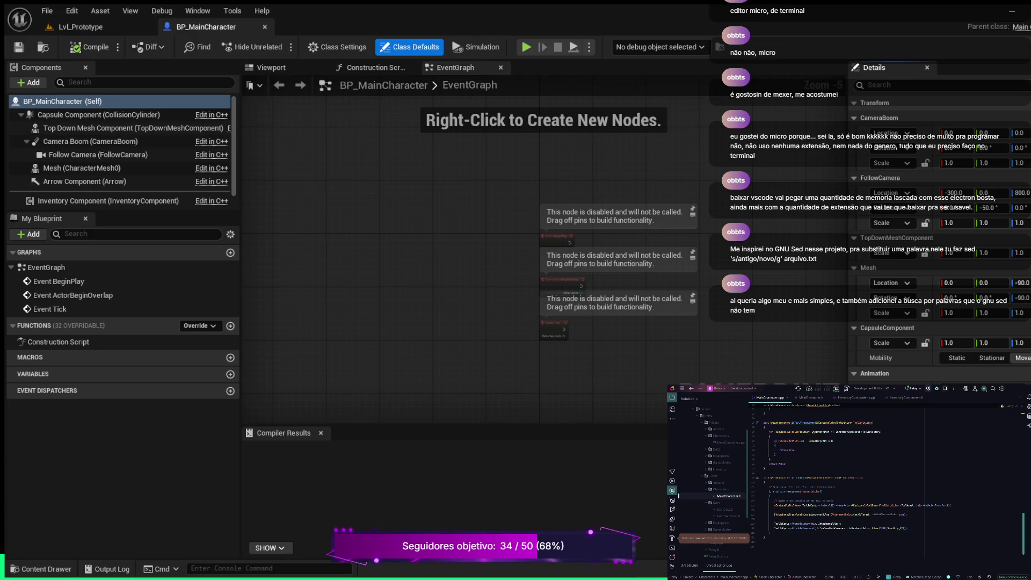
- Compare the Top Down Mesh and CharacterMesh0 components in the Viewport, then return to Lvl_Prototype
click(274, 67)
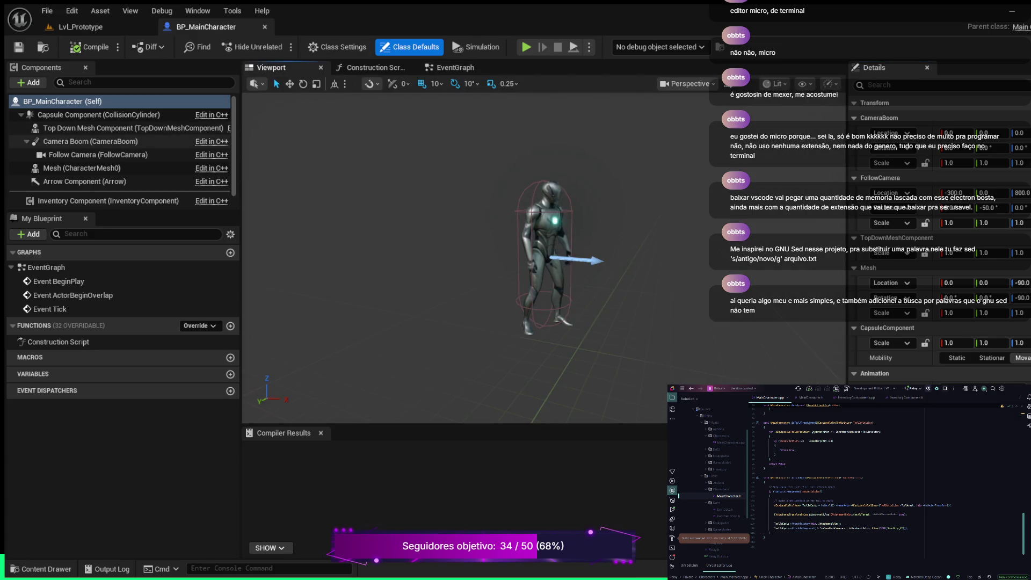
click(134, 128)
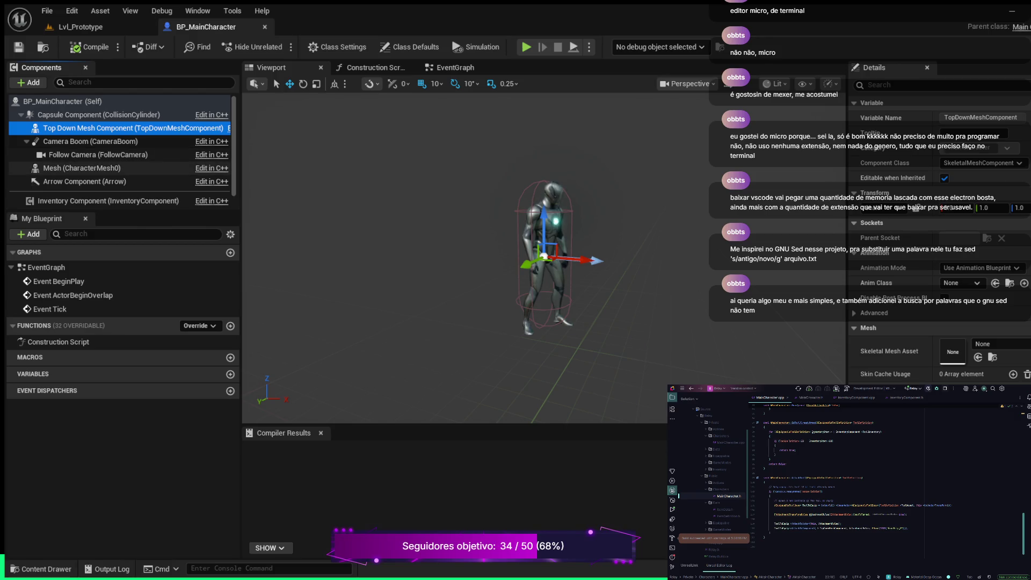
click(82, 167)
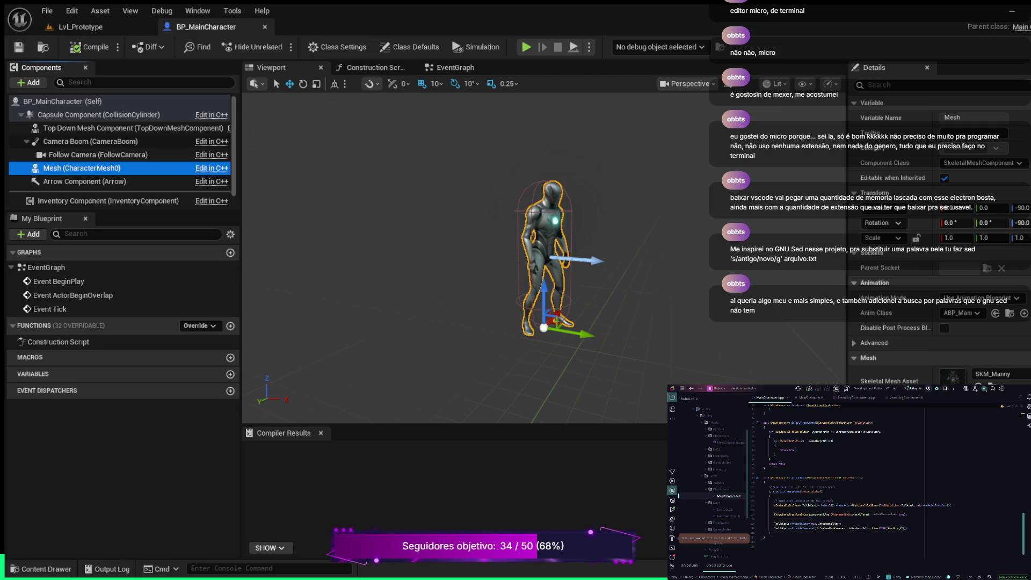
click(108, 128)
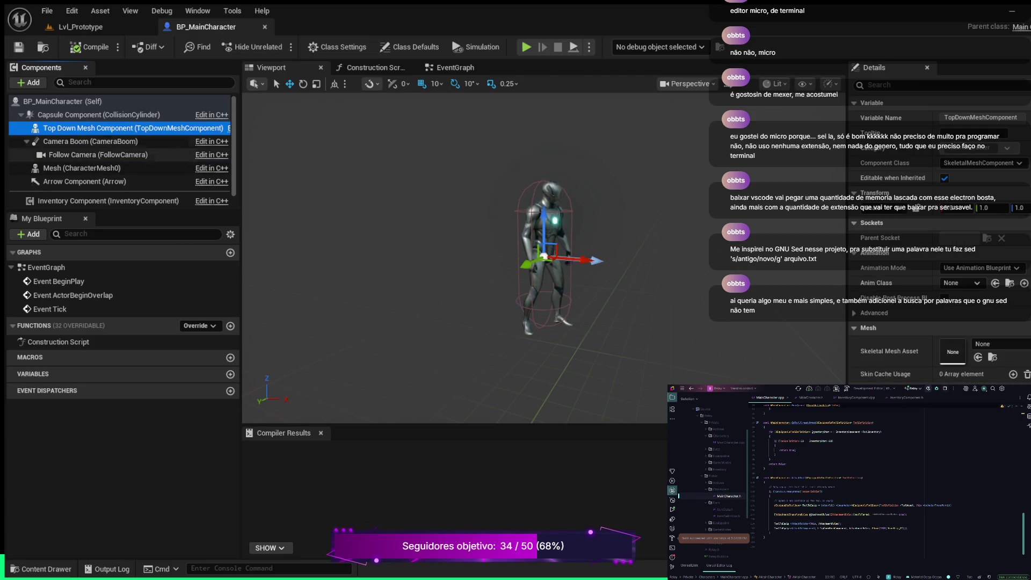
click(82, 167)
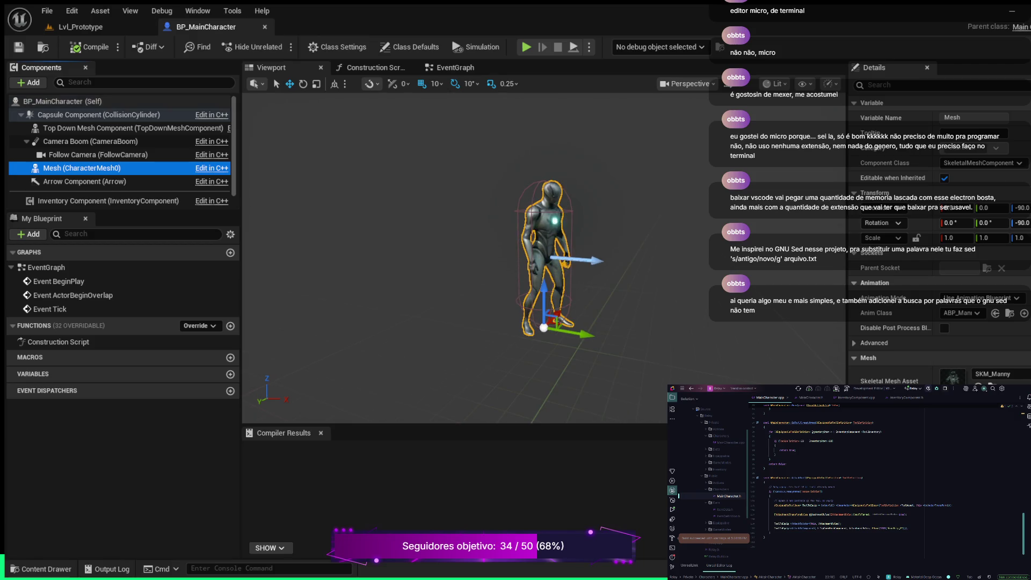
click(80, 27)
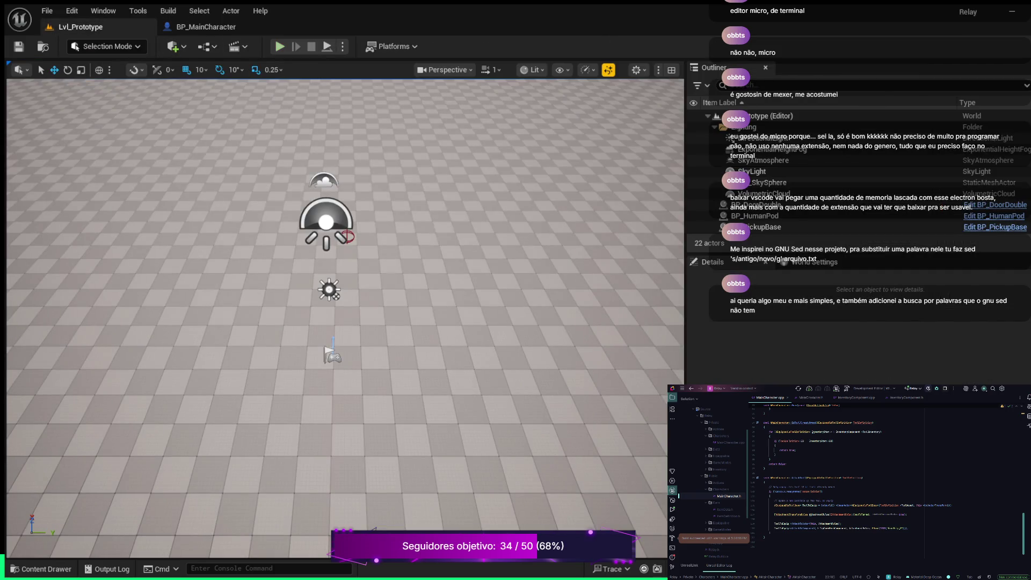
- Play-test Lvl_Prototype, picking up the axe and dropping it back on the floor
key(alt+p)
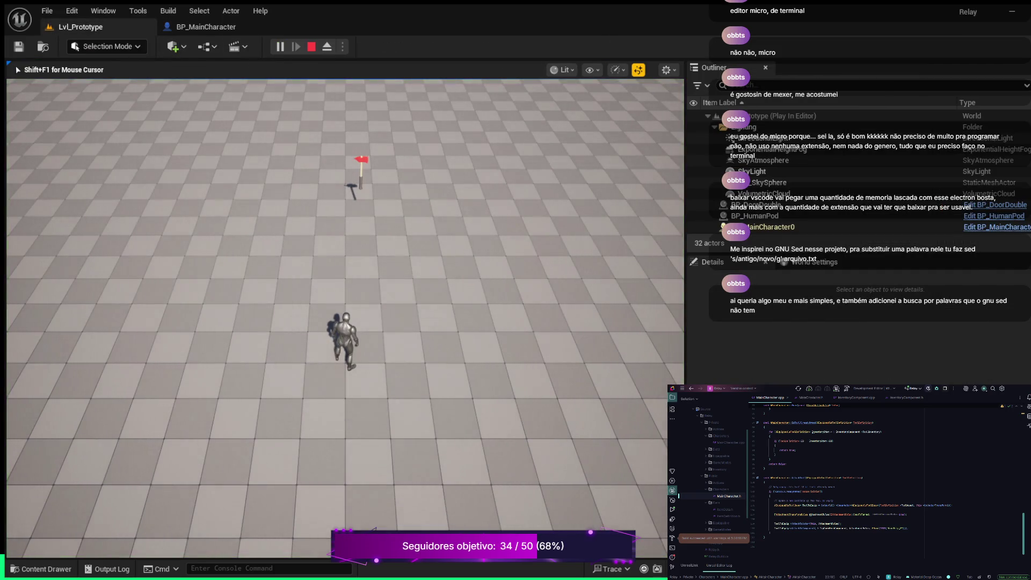
key(w)
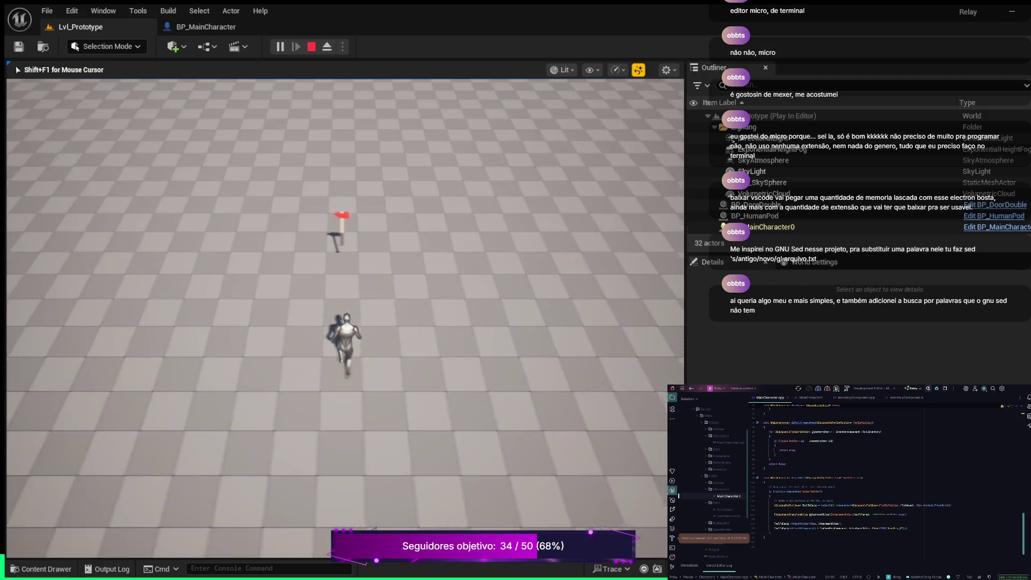
key(e)
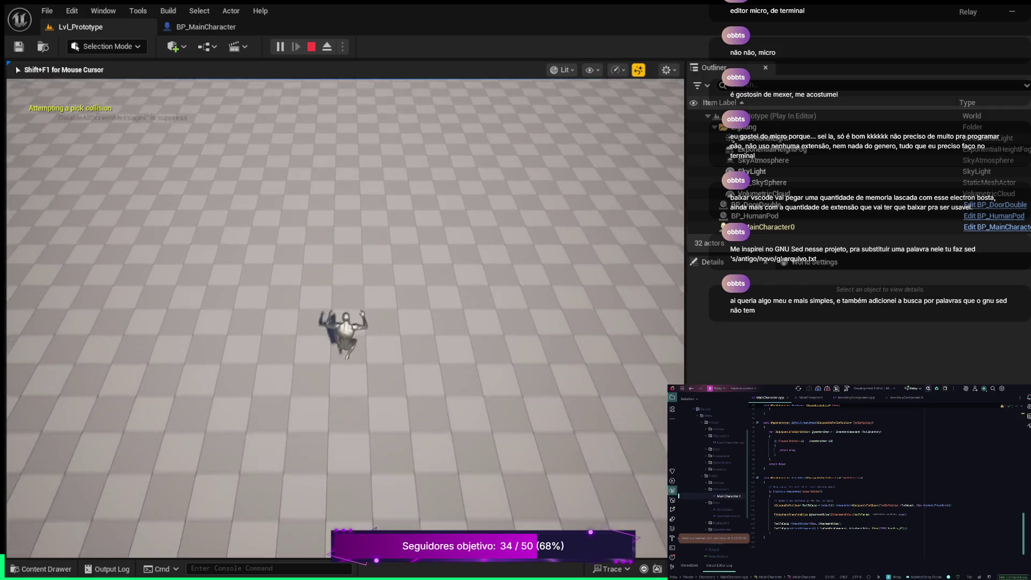
key(w)
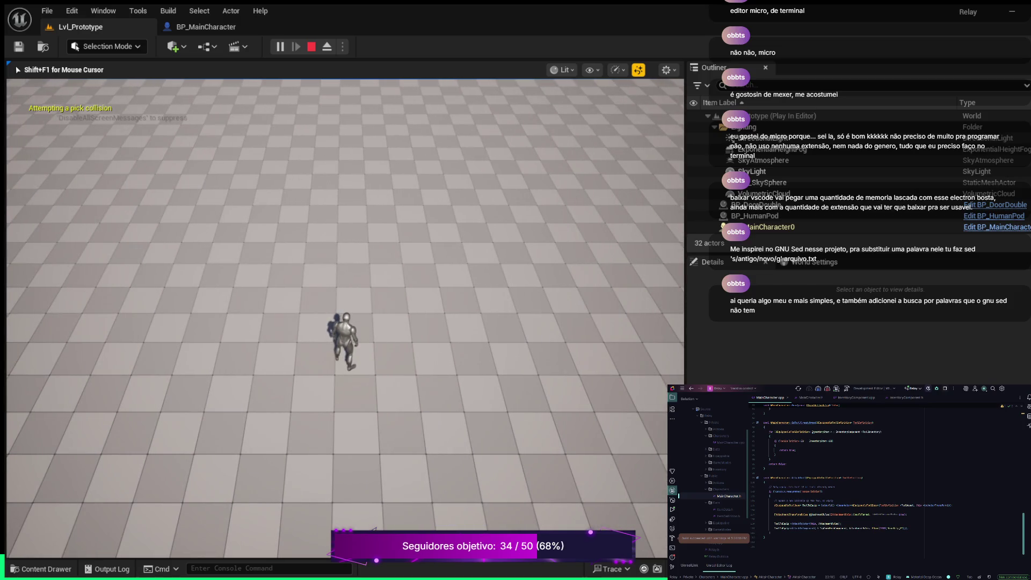
key(w)
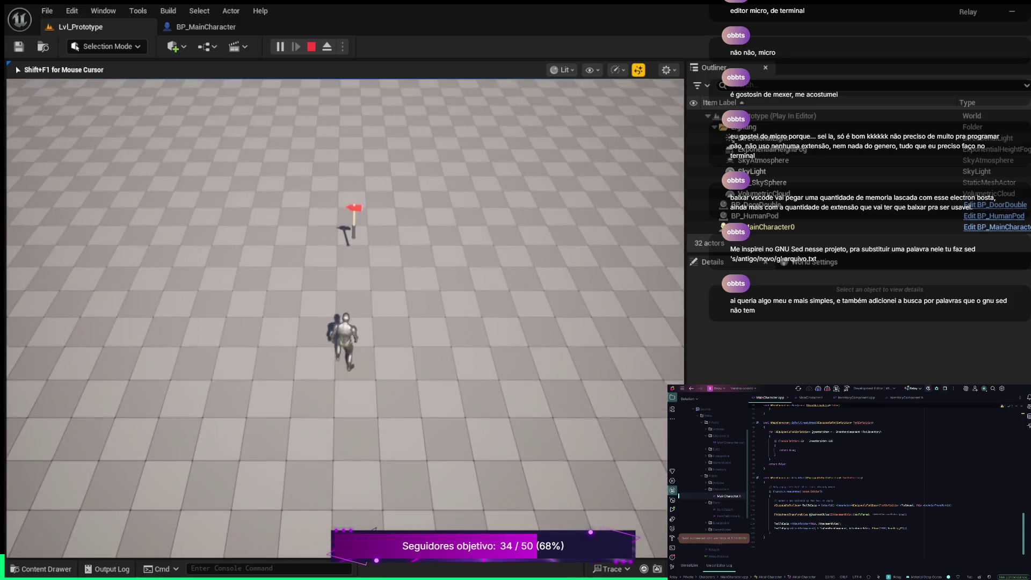
key(e)
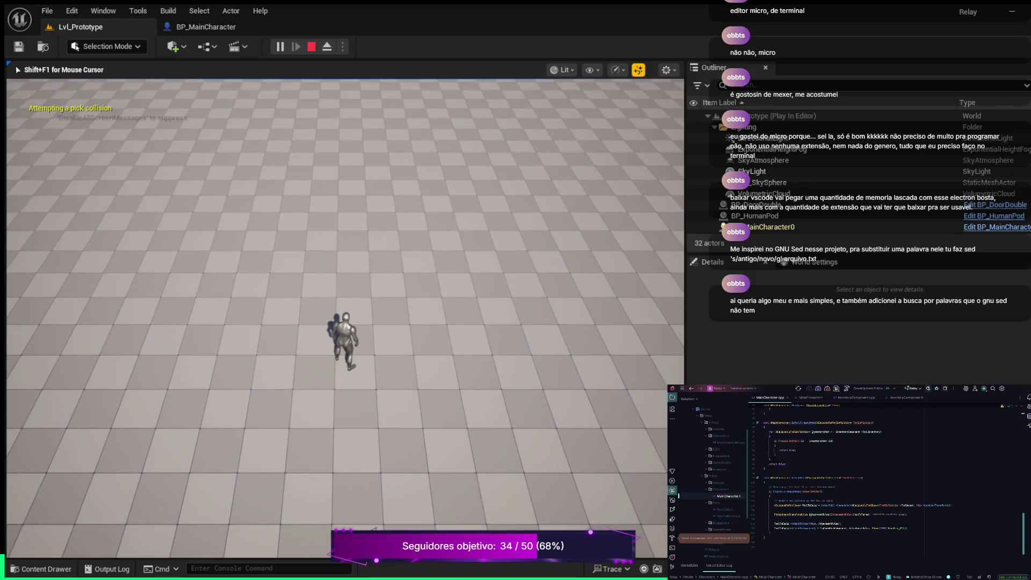
key(q)
key(Escape)
- Select the BP_PickupBase actor, then play again and run the character toward the gun
click(352, 275)
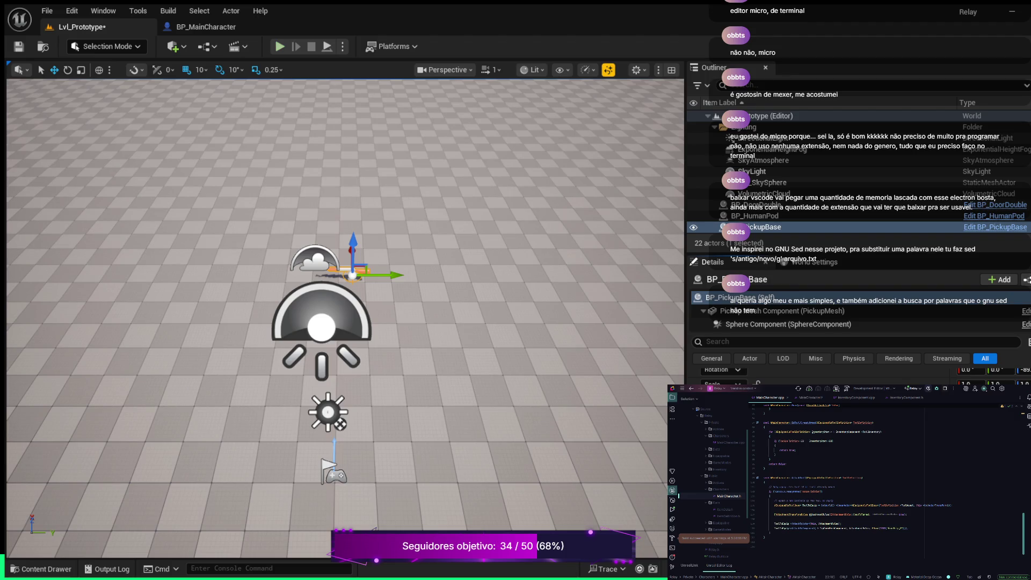
click(280, 46)
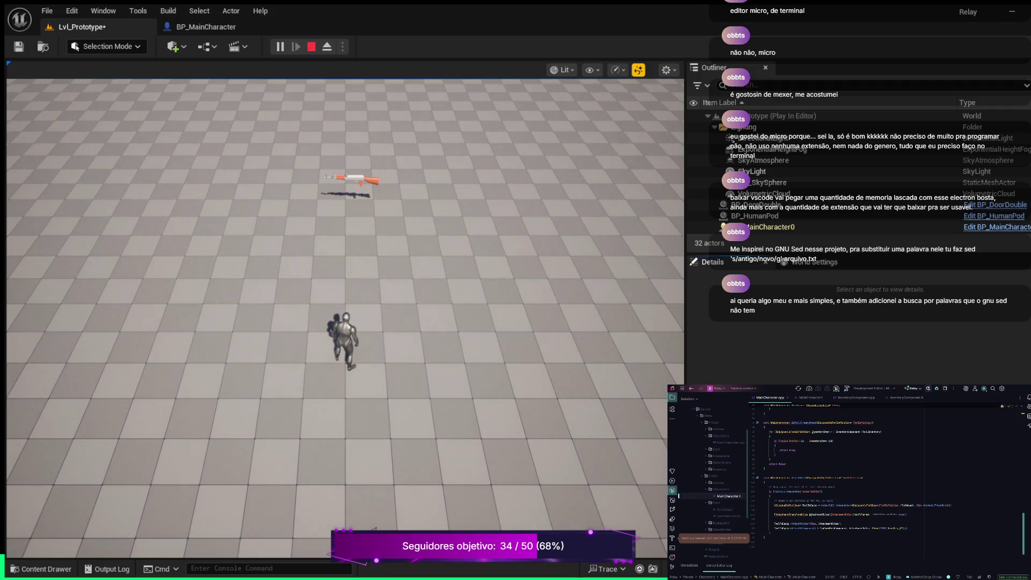
key(w)
key(e)
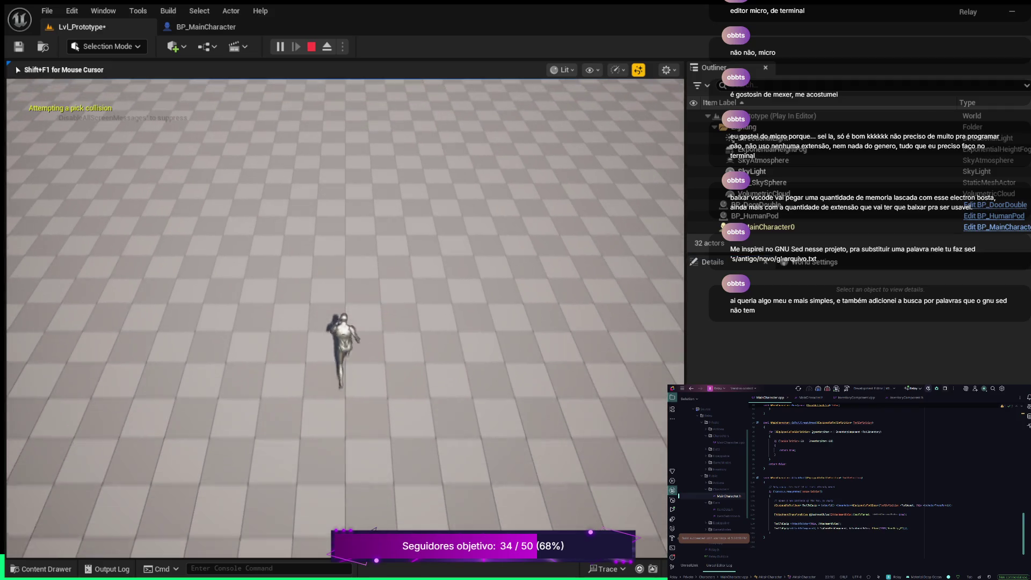
key(s)
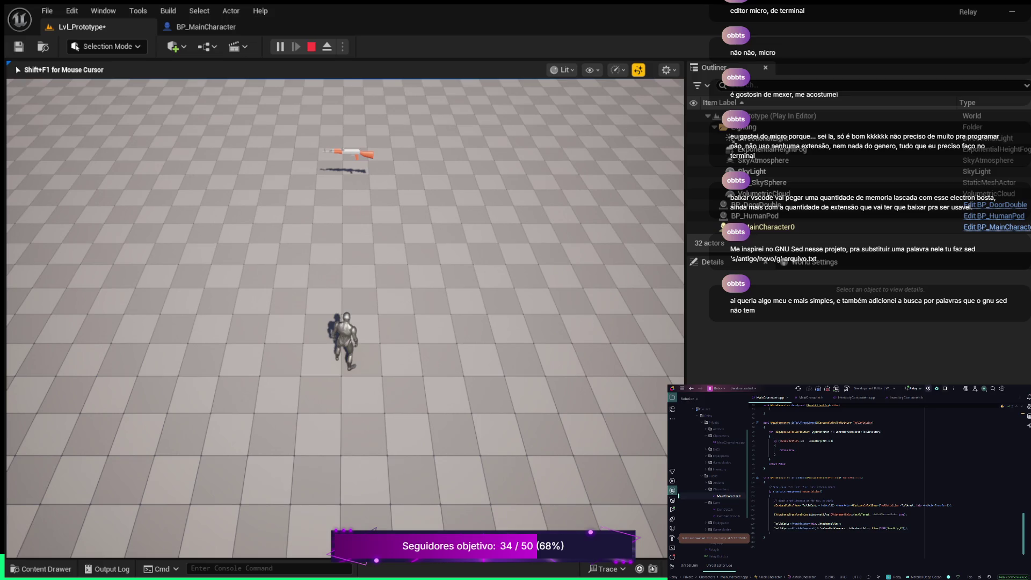
- Walk the character over the rifle to pick it up, then stop the play session
key(w)
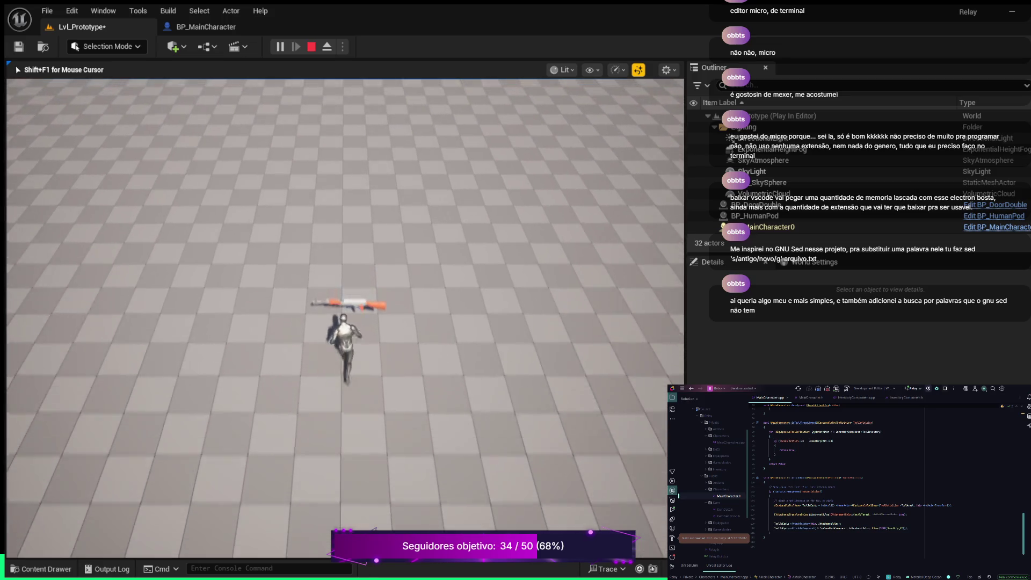
key(e)
key(w)
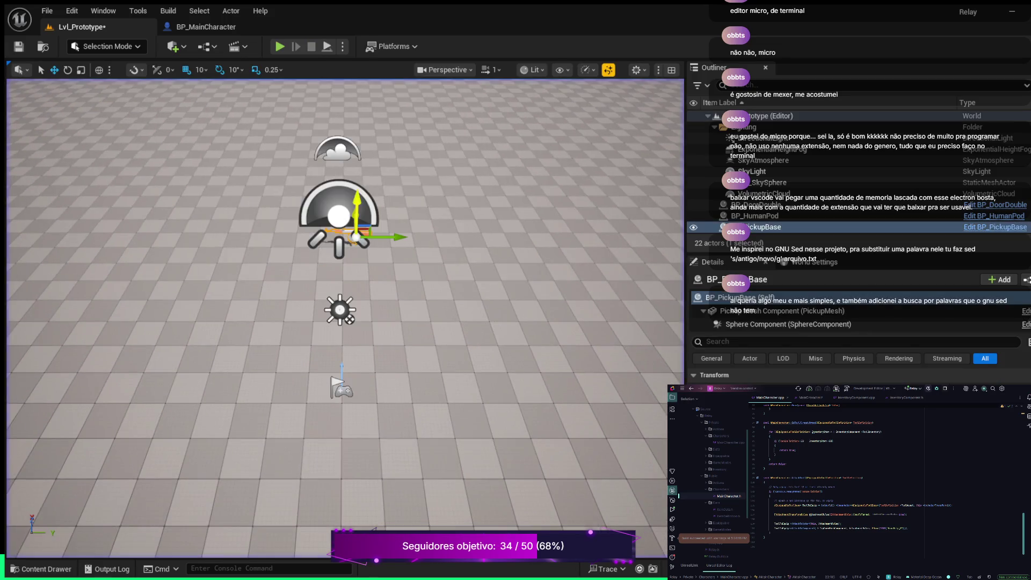
key(Escape)
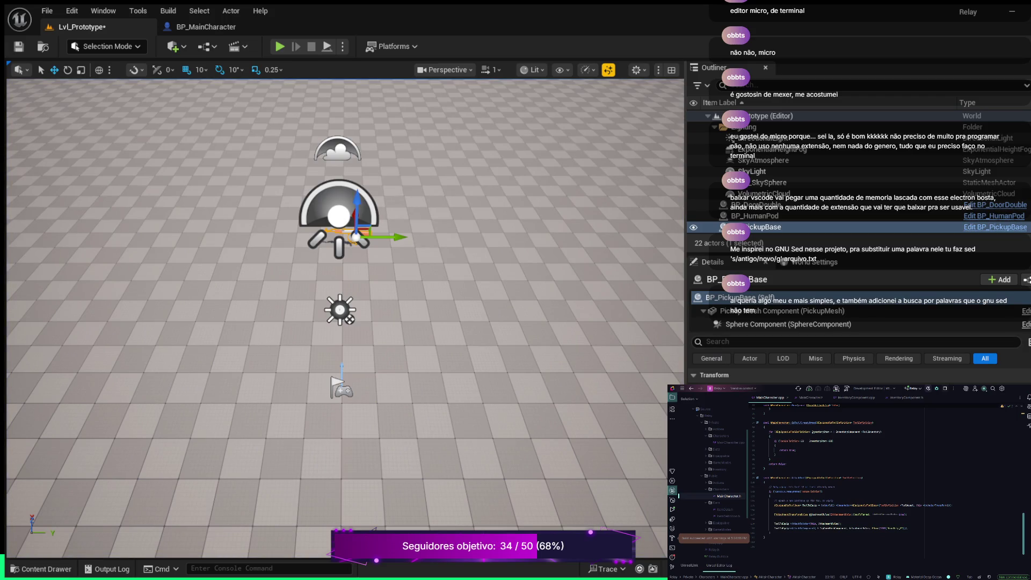
- Inspect SM_HumanPod and the gun pickup actor in the level, then start another play session
drag(344, 322, 392, 322)
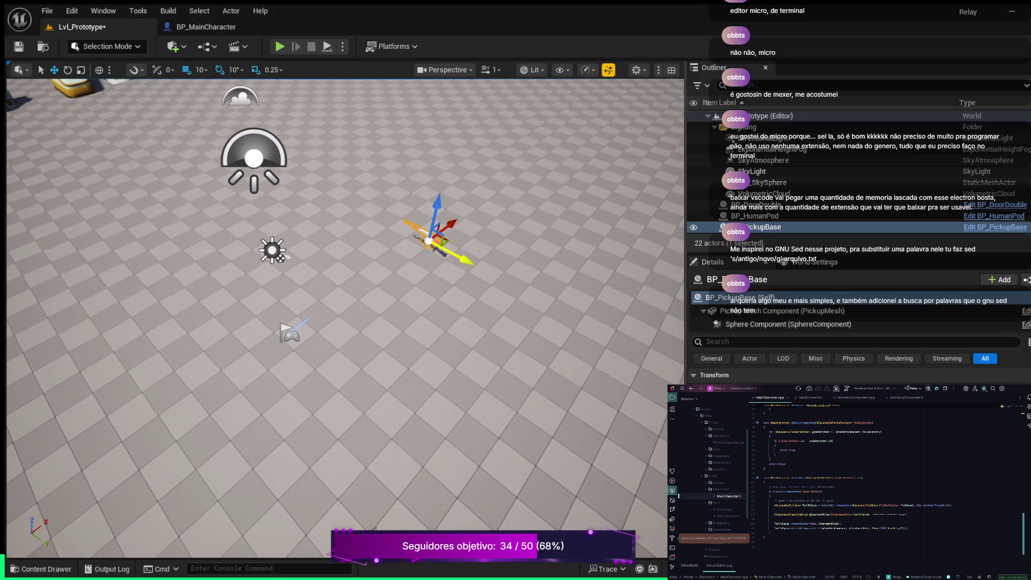
click(73, 87)
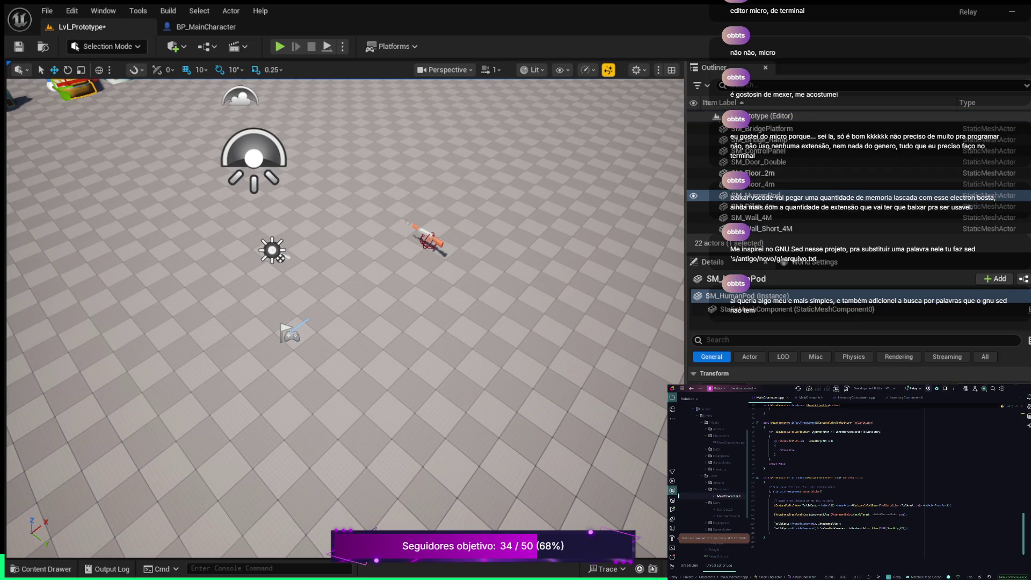
click(427, 236)
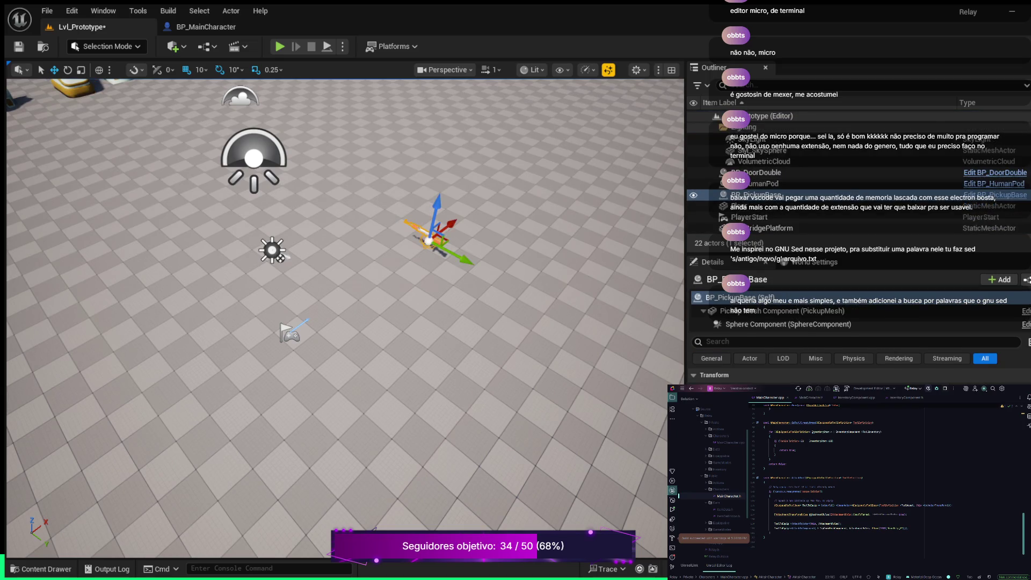
scroll(859, 376, down, 1)
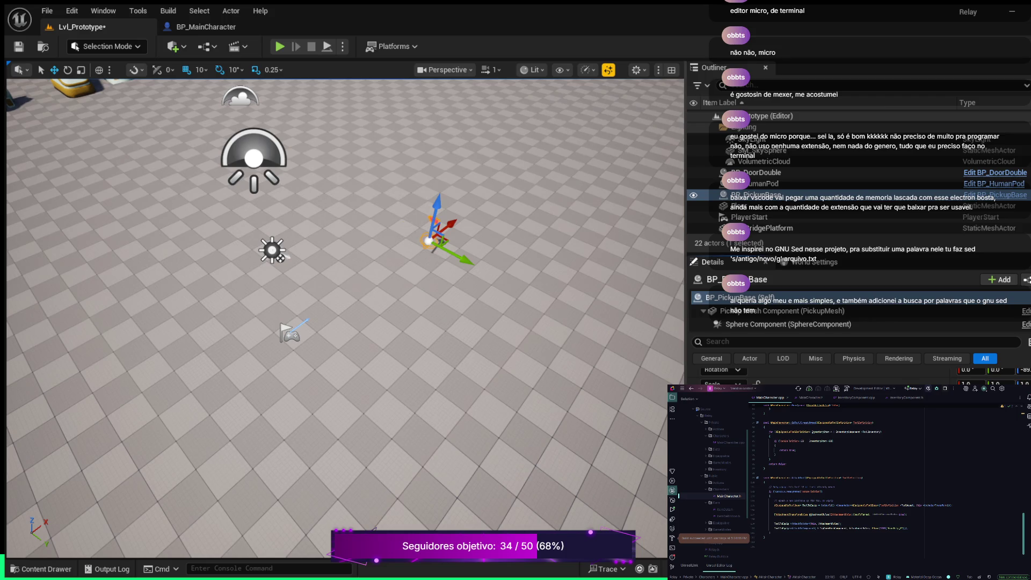
scroll(344, 316, up, 2)
scroll(344, 317, up, 1)
mouse_move(344, 317)
mouse_down()
mouse_move(343, 268)
mouse_move(354, 264)
mouse_up()
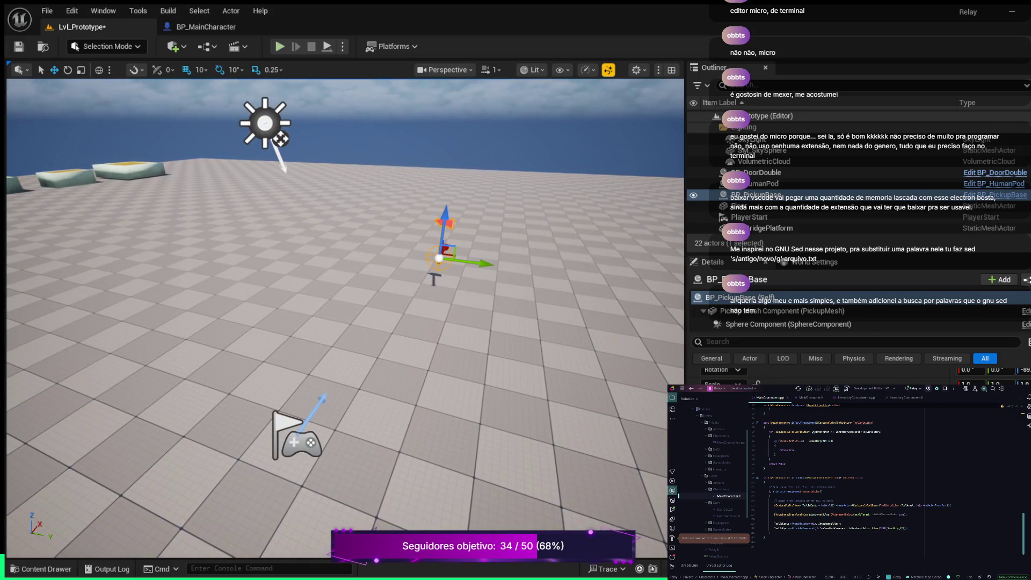
click(279, 46)
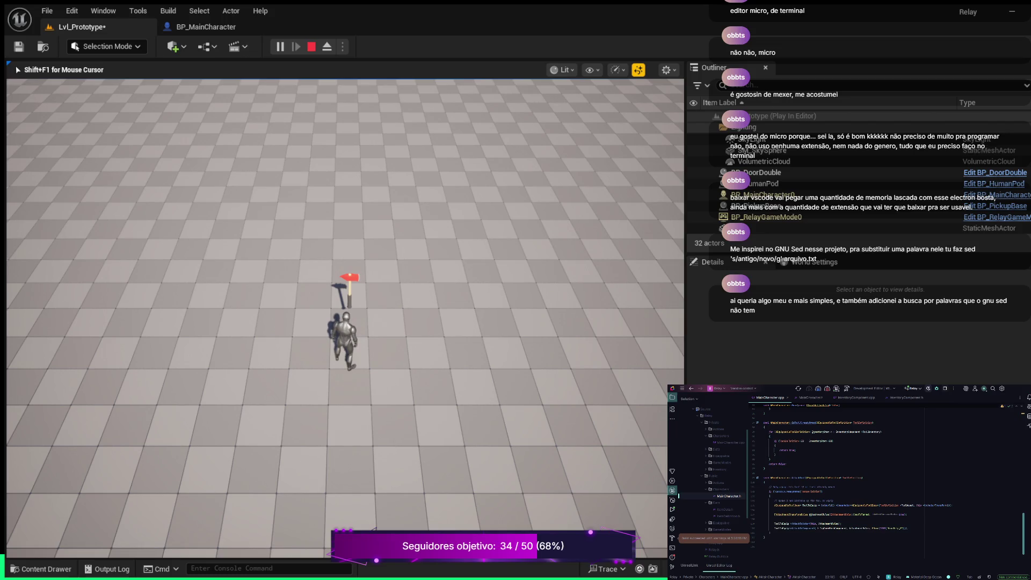
- Walk the character onto the red axe pickup to collect it, then stop Play-In-Editor
key(e)
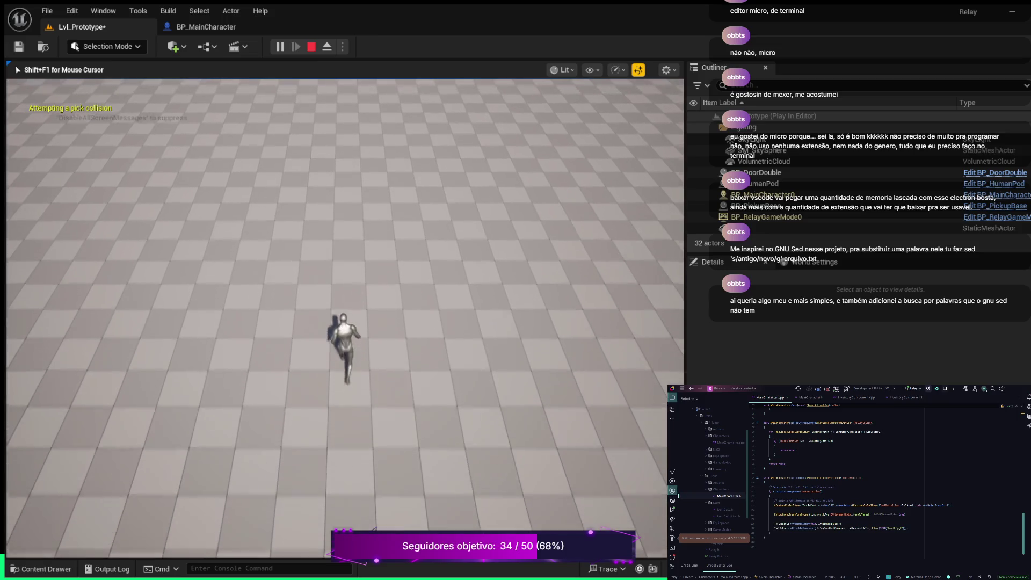
key(Escape)
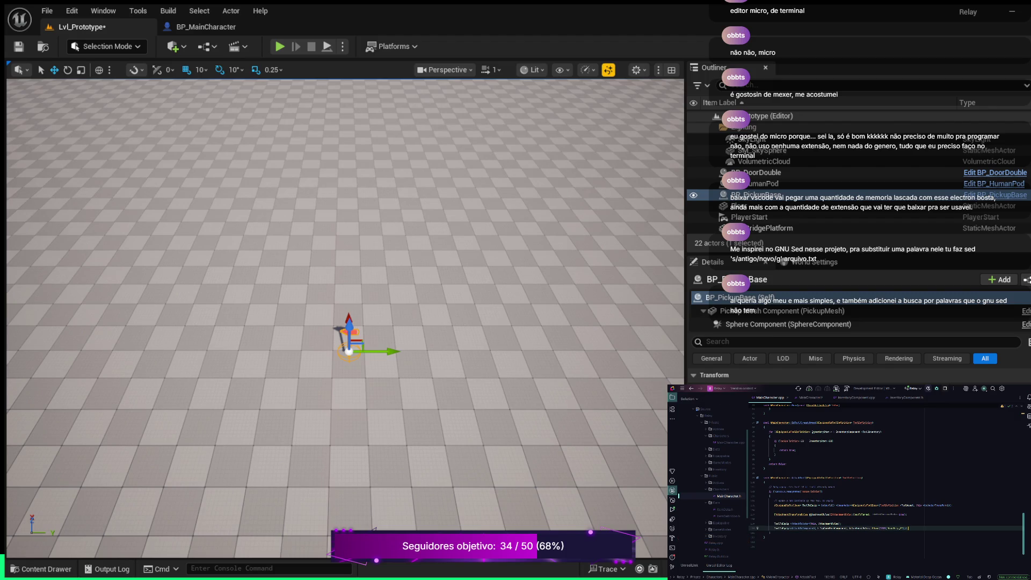
- Start a new AttachToComponent line on the tool to equip, passing RootComponent
key(Return)
key(Return)
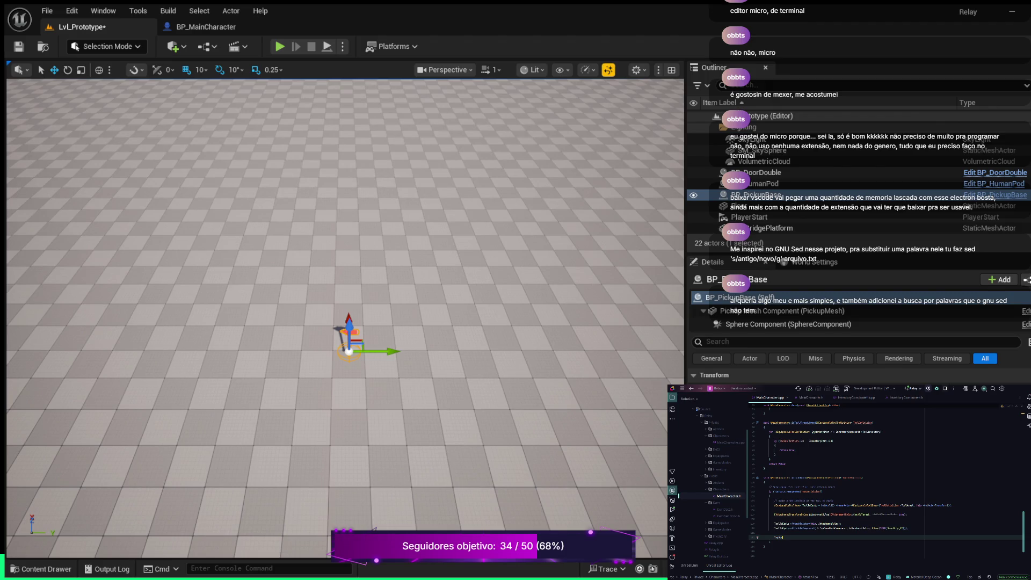
key(Return)
text(;Att)
key(Escape)
key(BackSpace)
key(BackSpace)
key(BackSpace)
text(RootComponent))
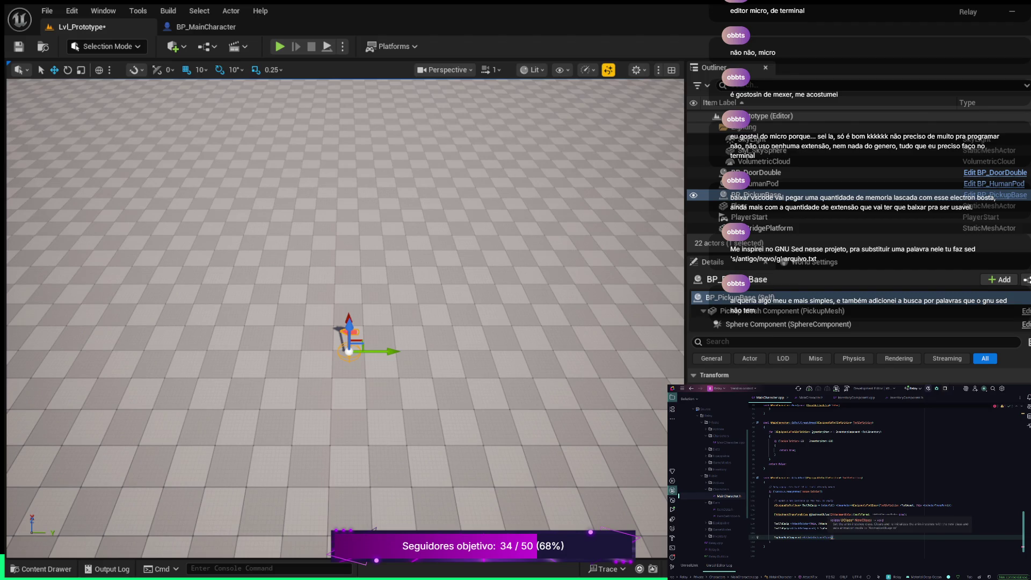
key(Escape)
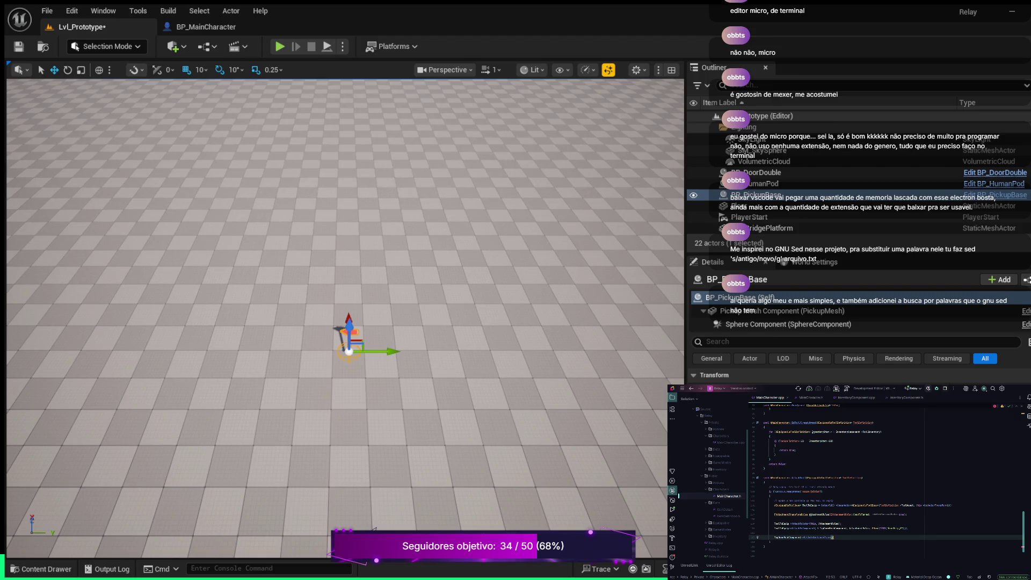
- Change the argument to the tool's GetRootComponent() and terminate the statement
key(Up)
text(()
text(->GetRootComp)
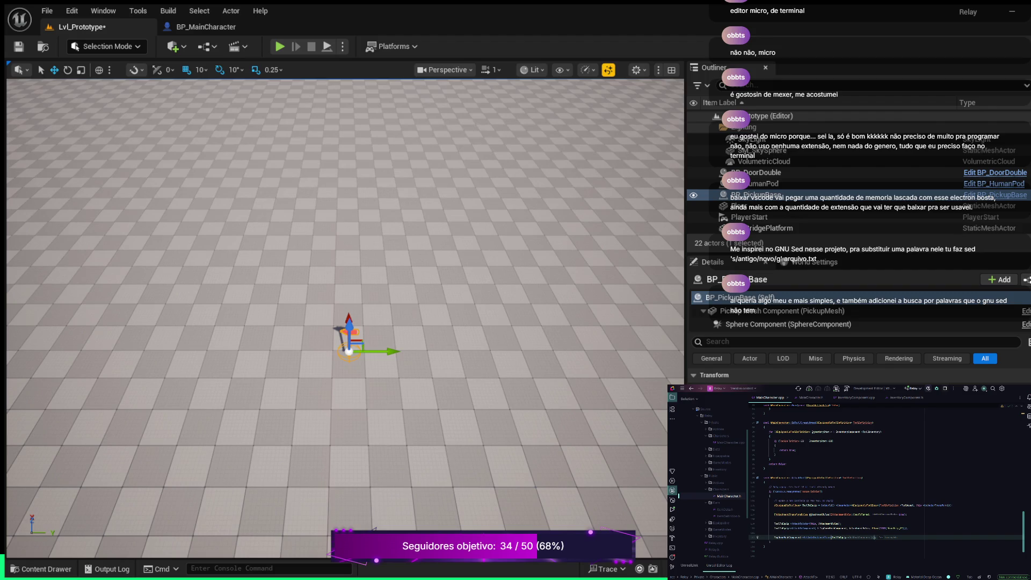
key(ctrl+BackSpace)
key(Tab)
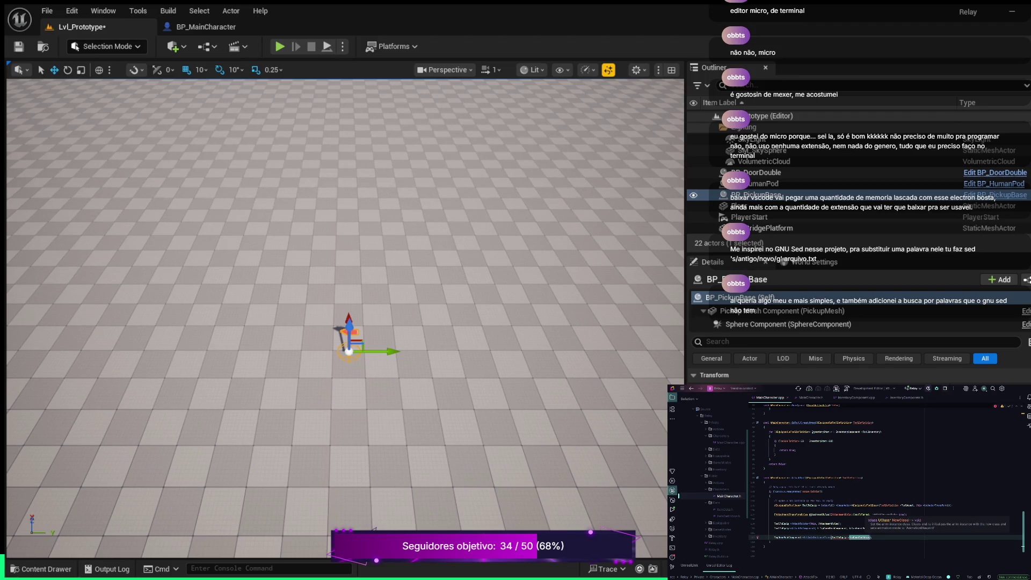
key(Tab)
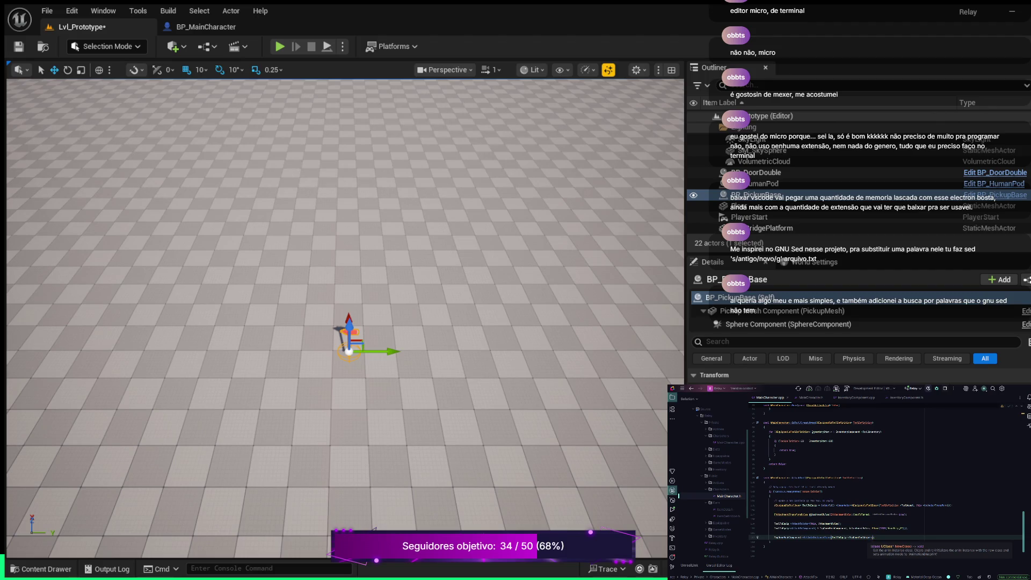
text(;)
text(;)
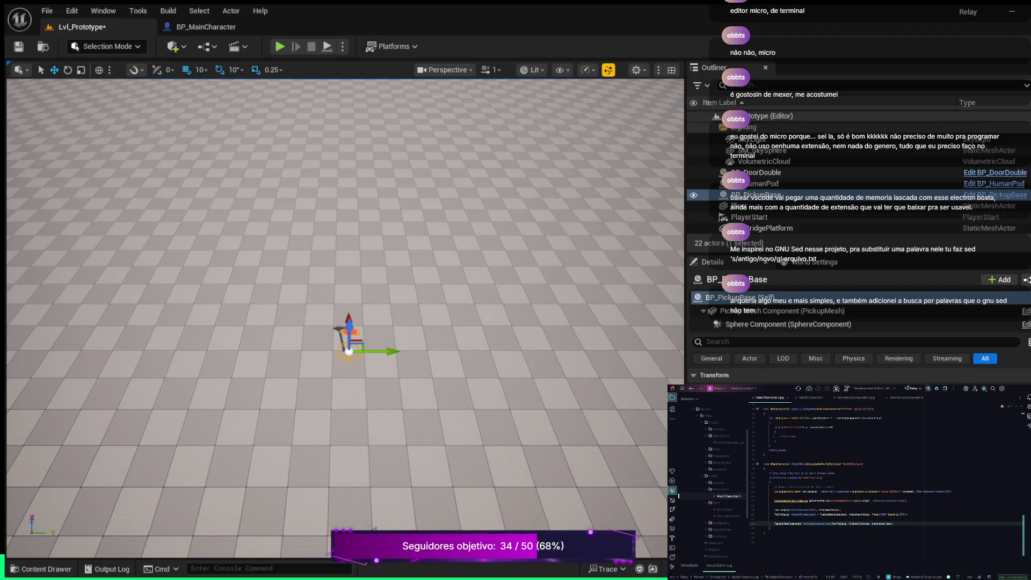
- Add an InventoryComponent Add(ToolToEquip) call, followed by a ToolToEquipCharacter() call
key(Return)
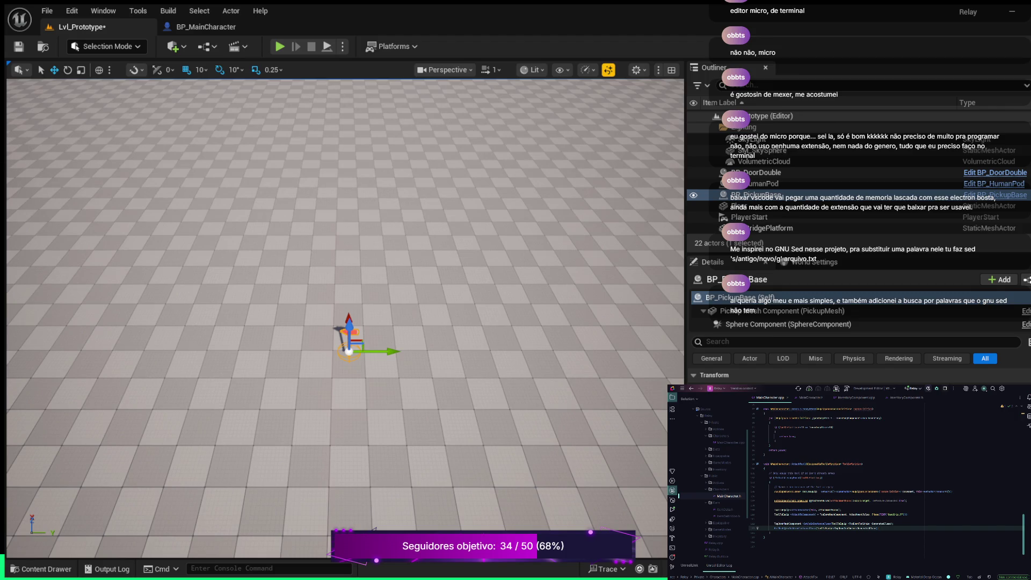
key(Return)
key(Return)
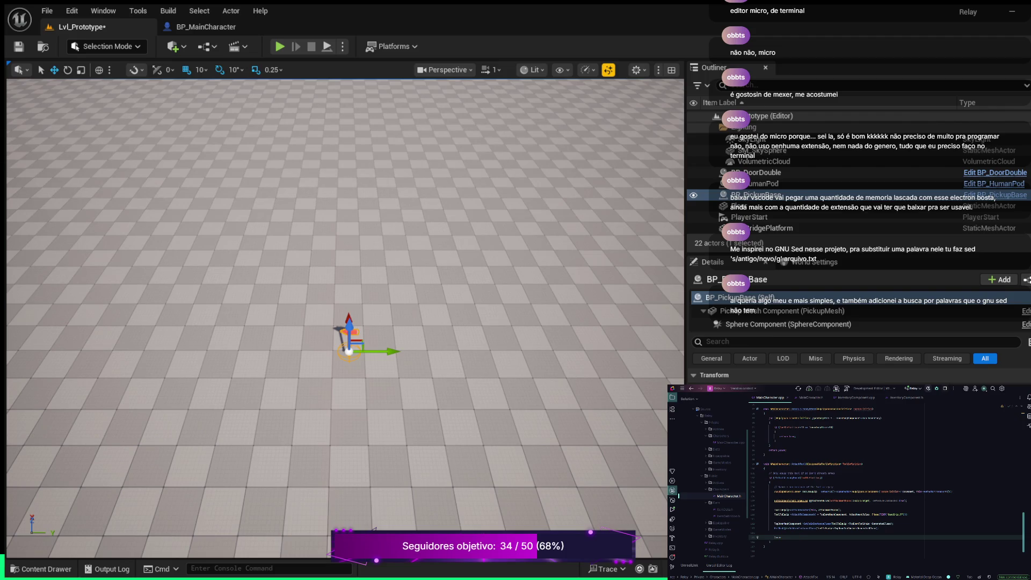
text(ntoryComponent)
text(()
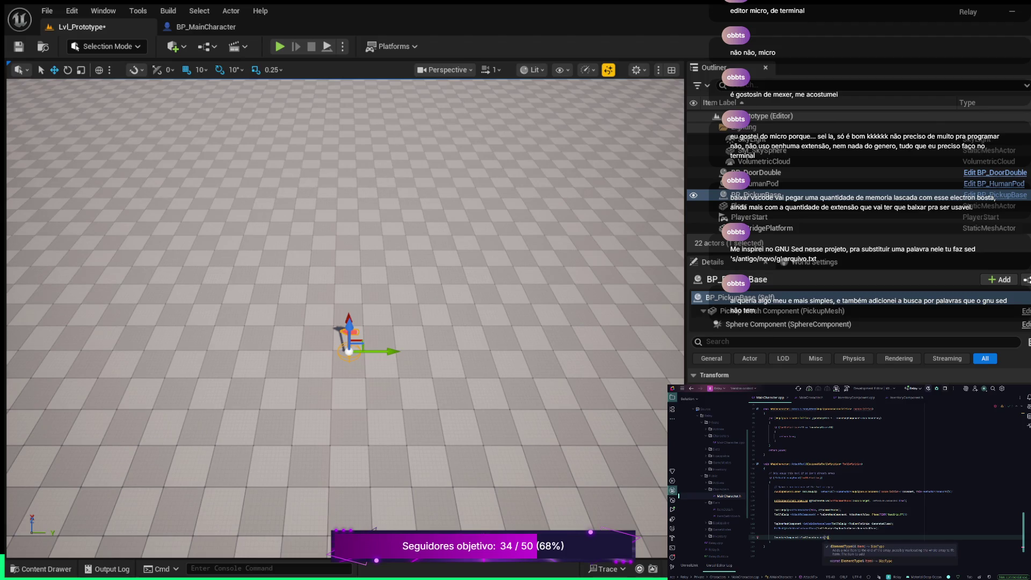
text(To)
text(olToEquip)
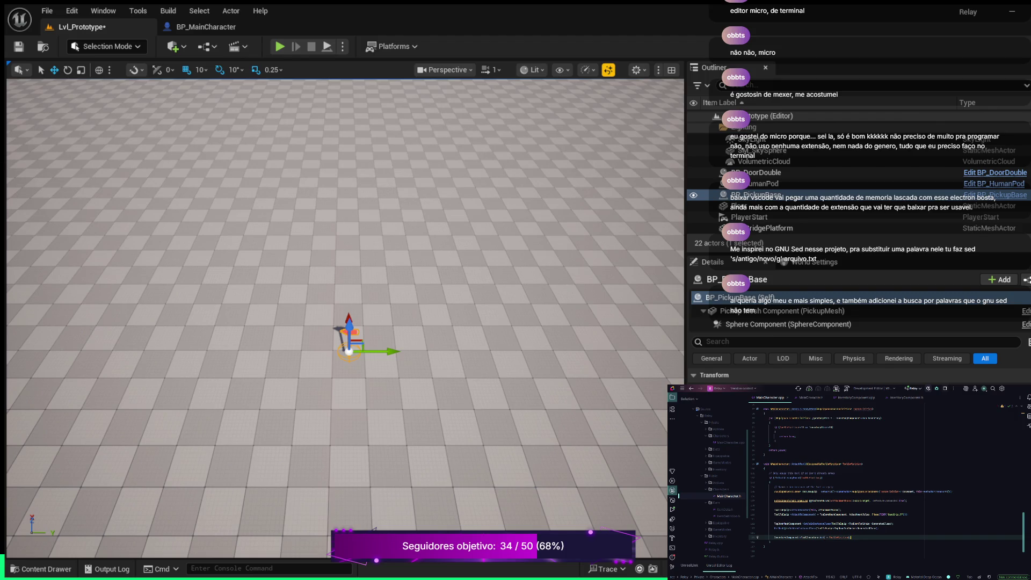
key(Return)
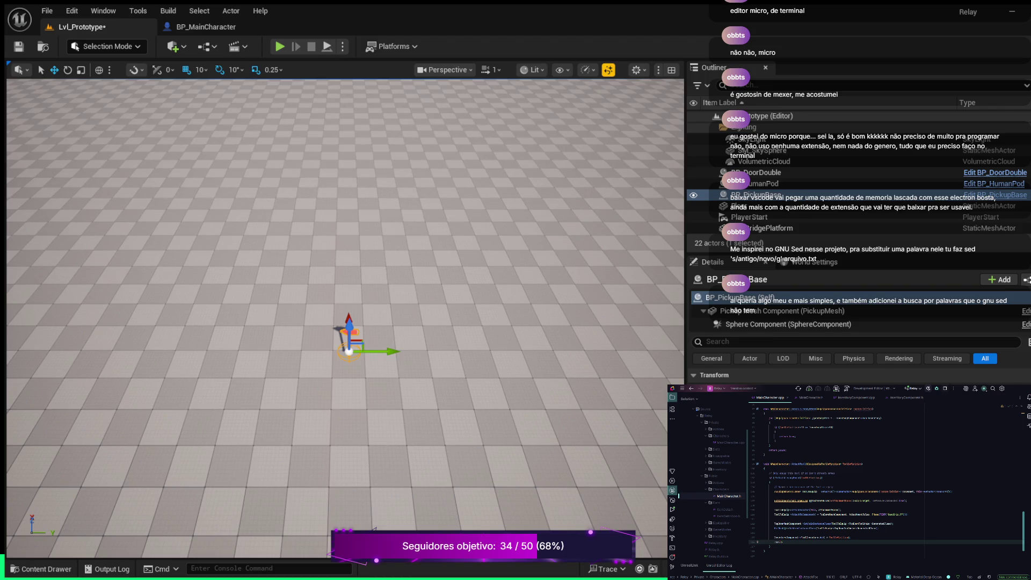
text(ToolToEquip)
text(Character)
text(()
- Begin an if (bIsEquip check on a new line between the closing braces
key(Down)
key(Return)
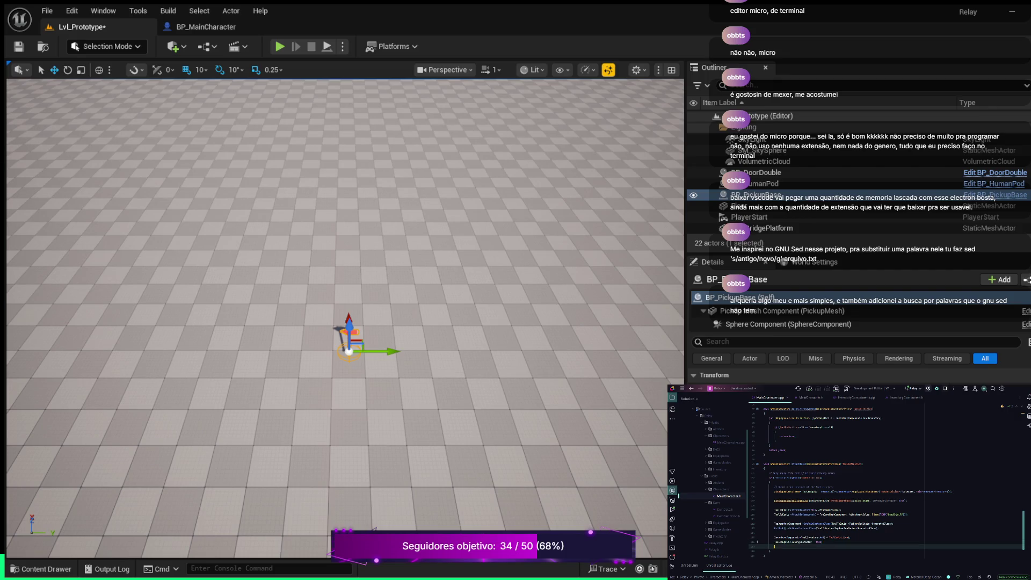
text(if)
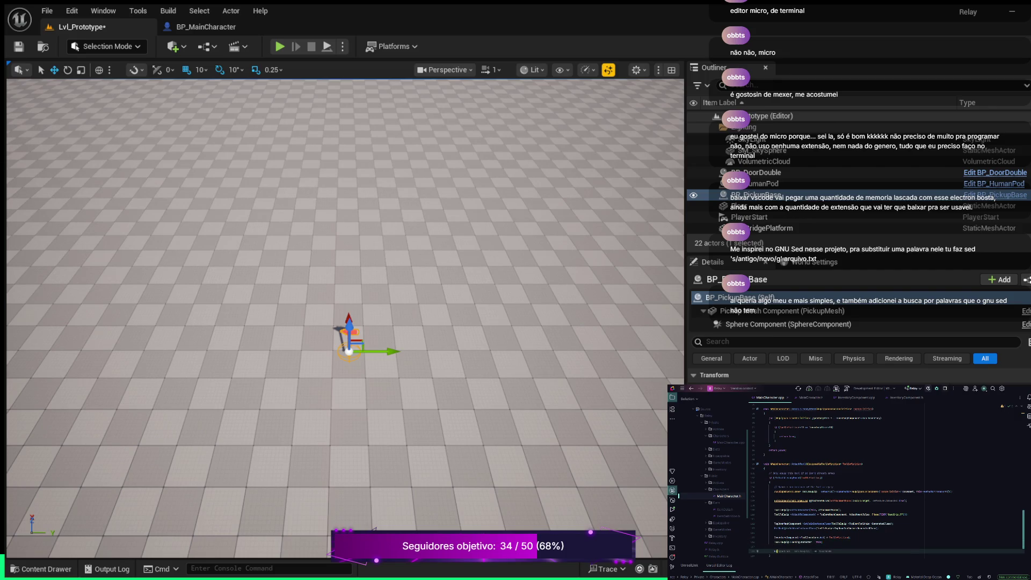
text( (bIsEquip)
click(764, 454)
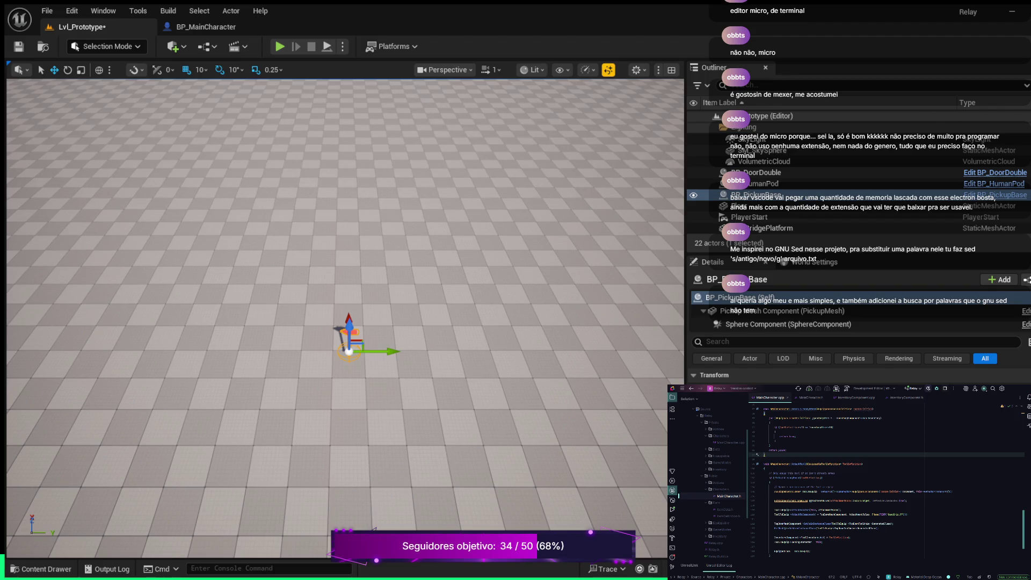
- In MainCharacter.h, paste a UPROPERTY line below TopDownDefaultMappingContext and start a TObjectPtr<UInputAction> declaration
key(ctrl+alt+Home)
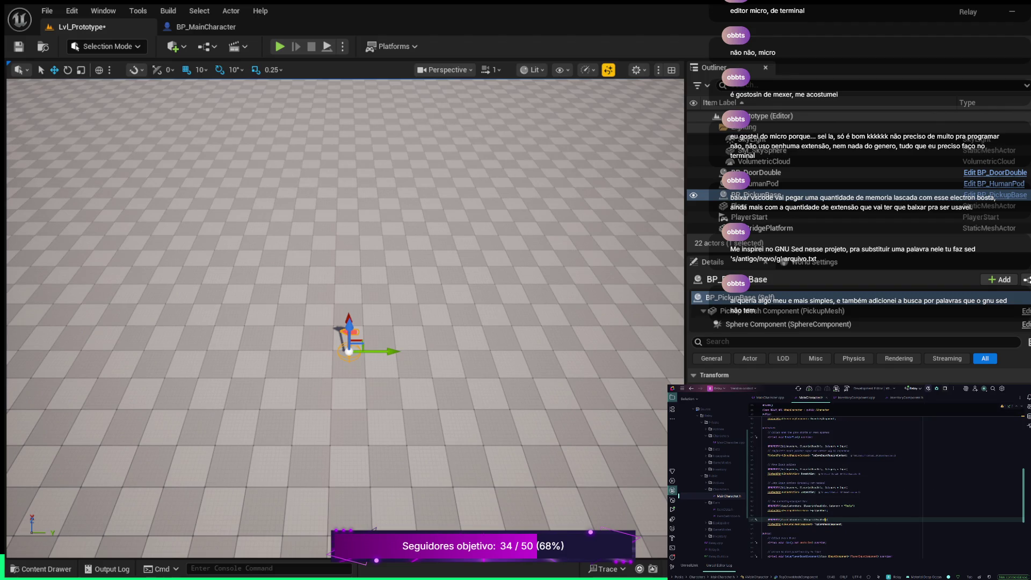
click(843, 525)
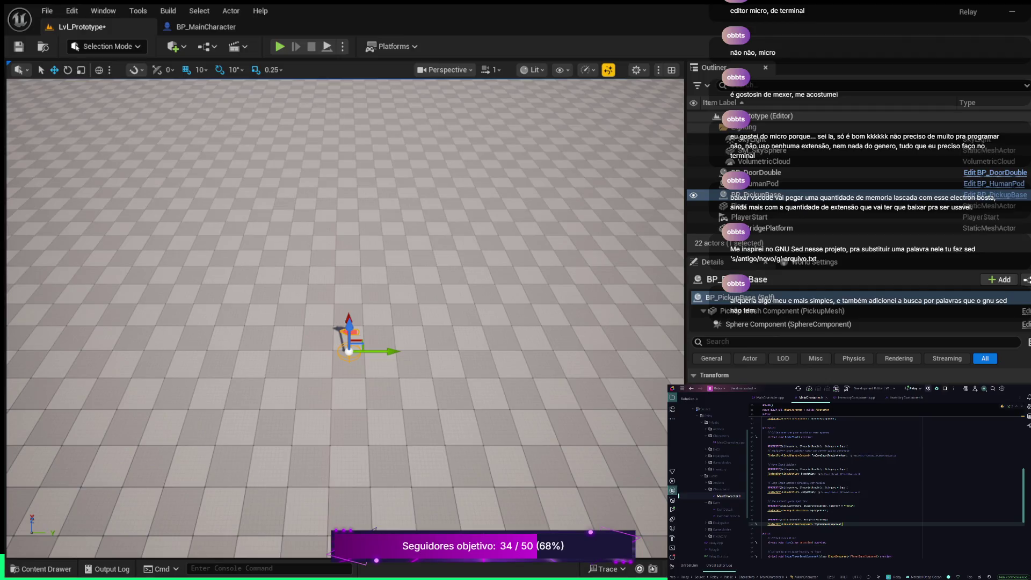
click(847, 455)
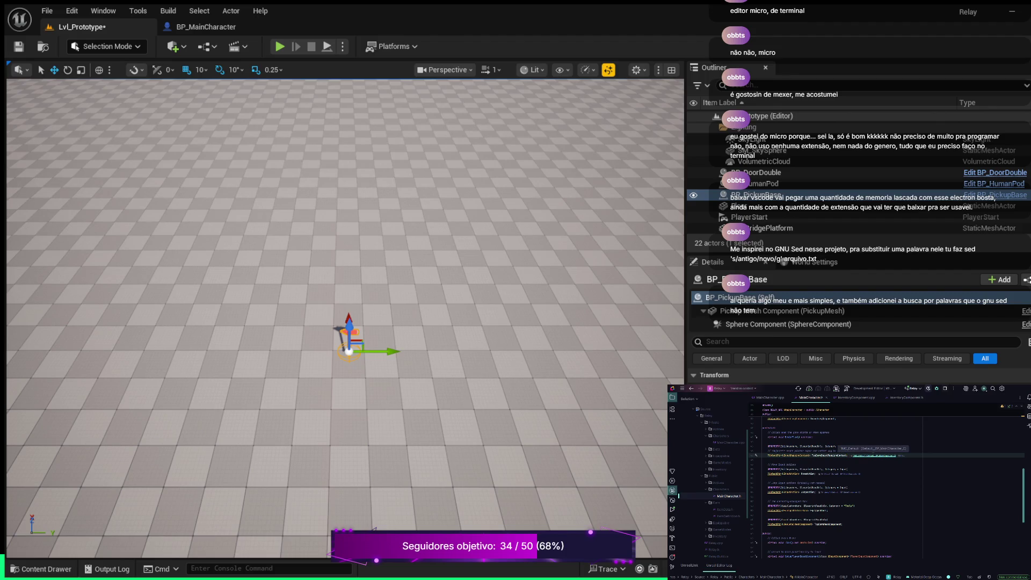
key(Return)
key(ctrl+v)
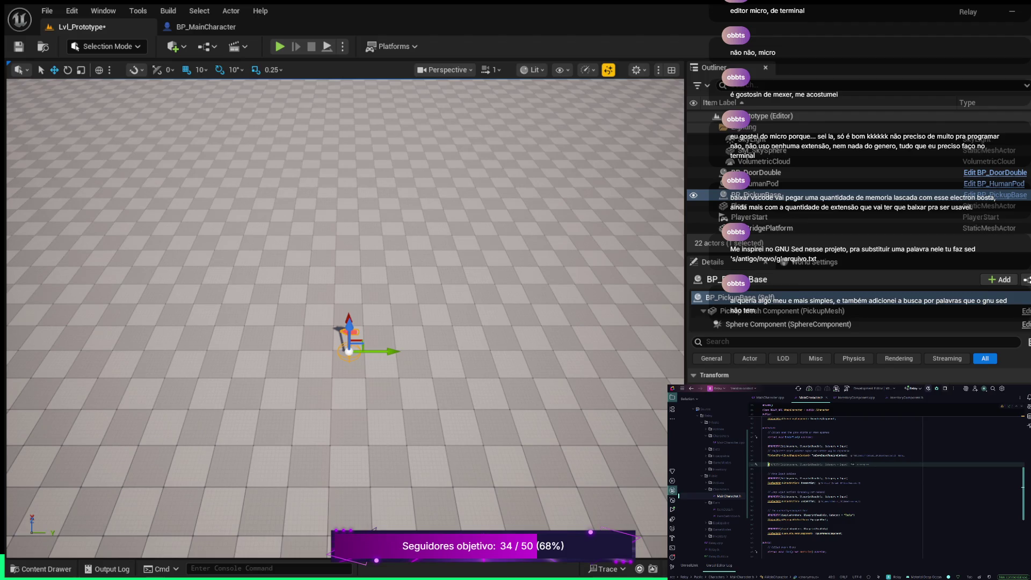
key(Tab)
key(Return)
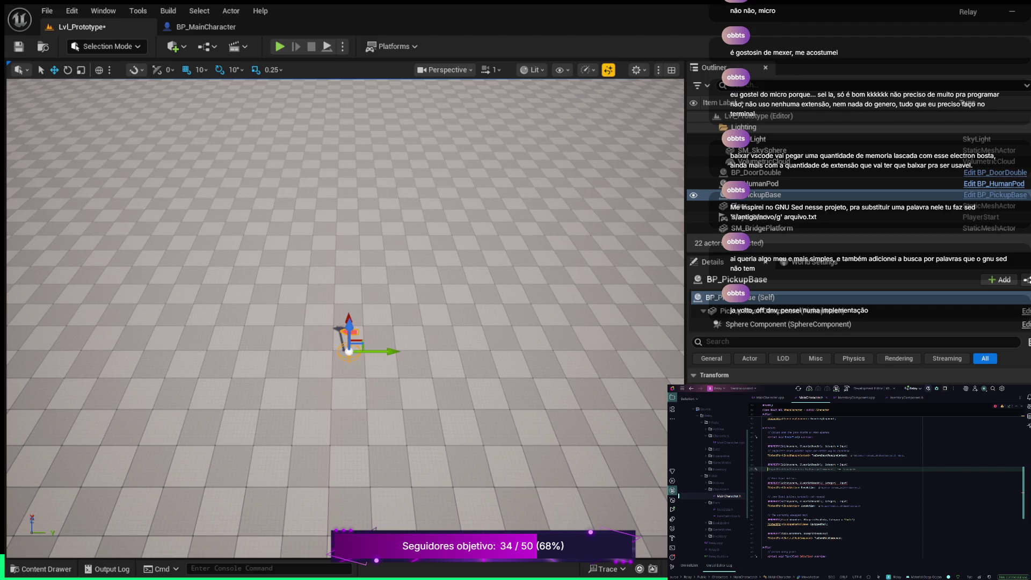
key(Tab)
text(TObjectPtr<)
text(UInpu)
text(tActi)
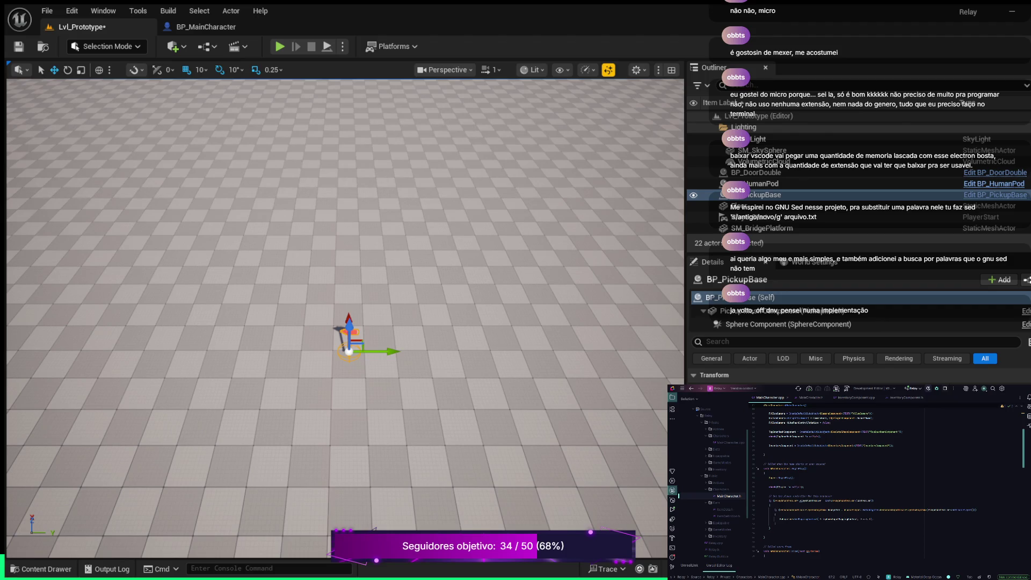
- Insert an InventoryComponent->SetOwner(...) call directly after BeginPlay's check line
click(819, 487)
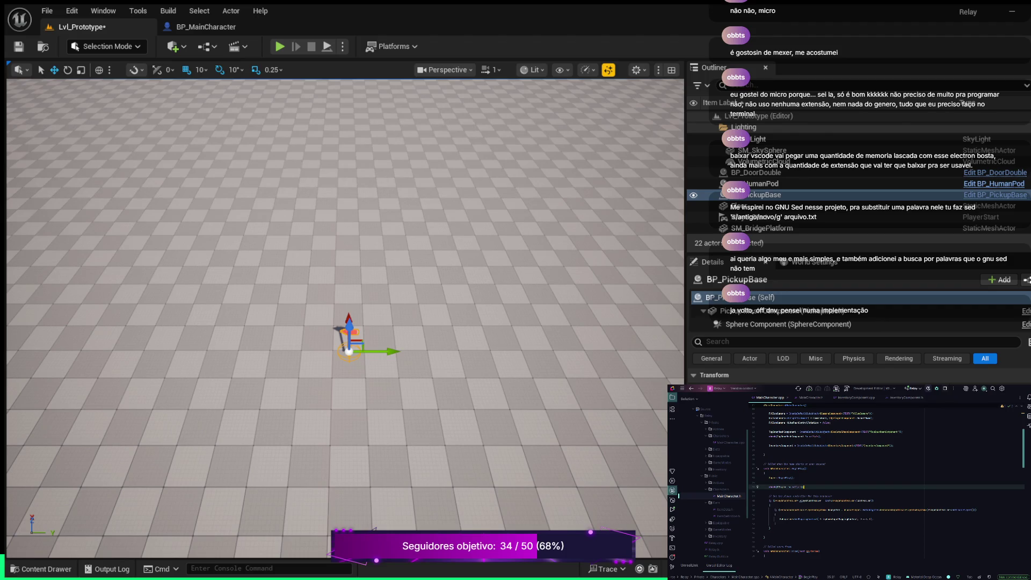
key(Return)
key(Return)
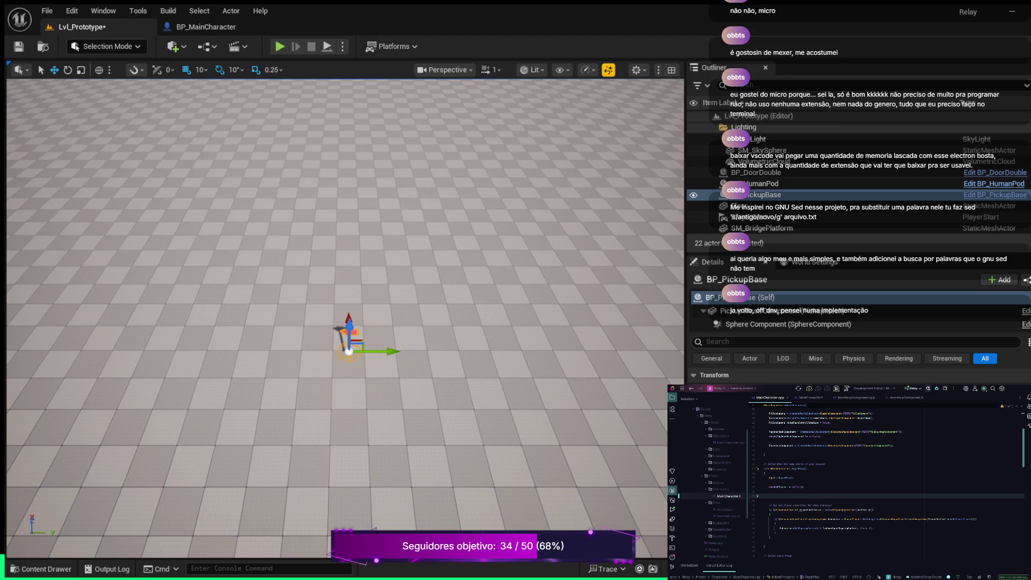
key(Return)
text(-)
key(Return)
key(Escape)
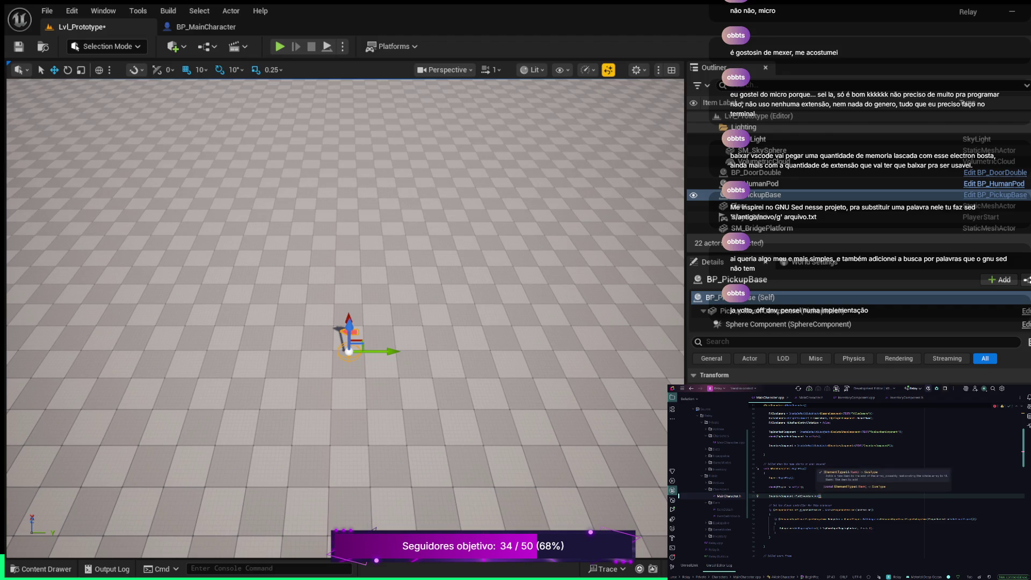
text(Ite)
text(m))
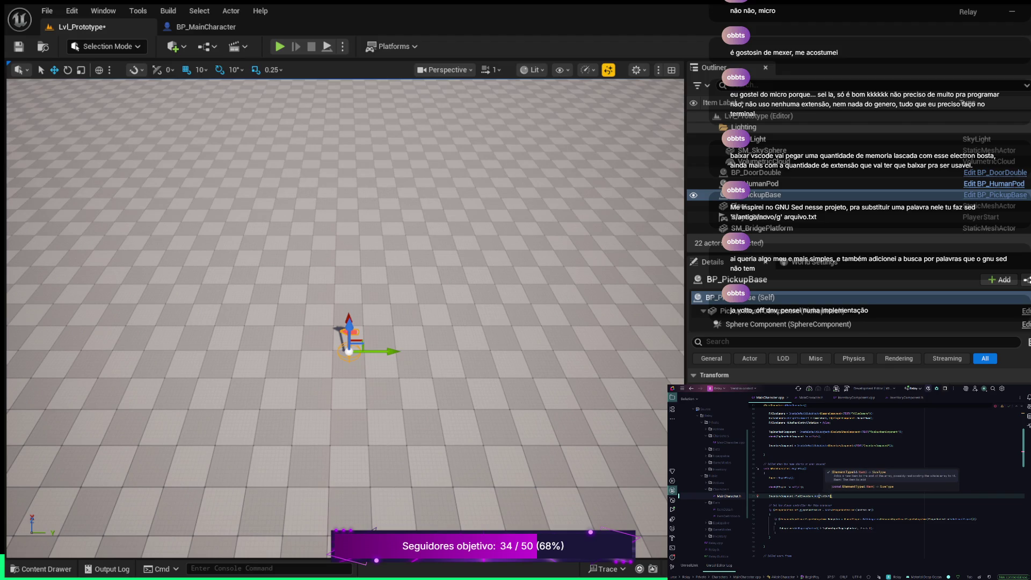
key(BackSpace)
key(BackSpace)
key(BackSpace)
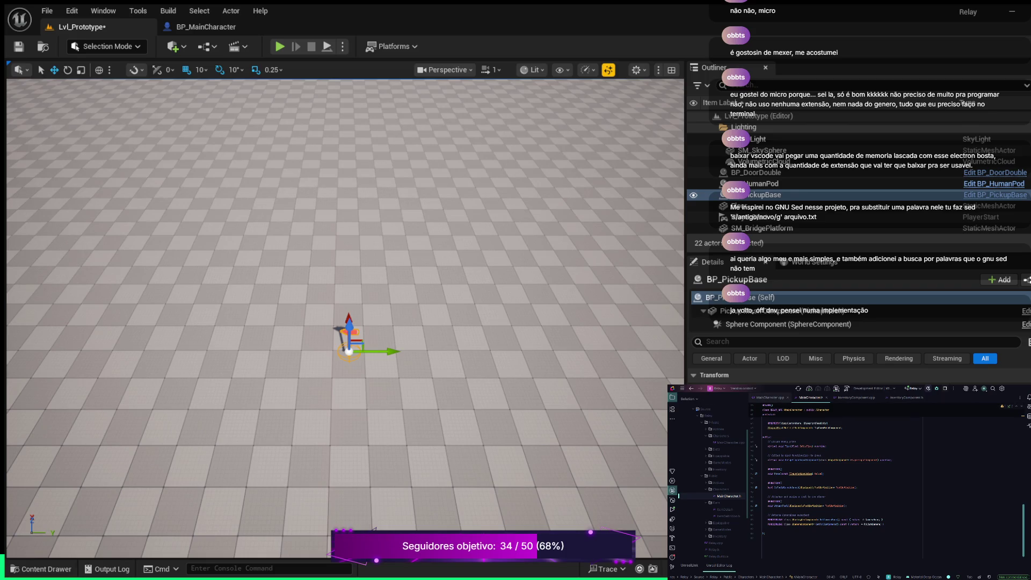
- Bring up MainCharacter.cpp and scroll to its #include lines at the top
click(769, 398)
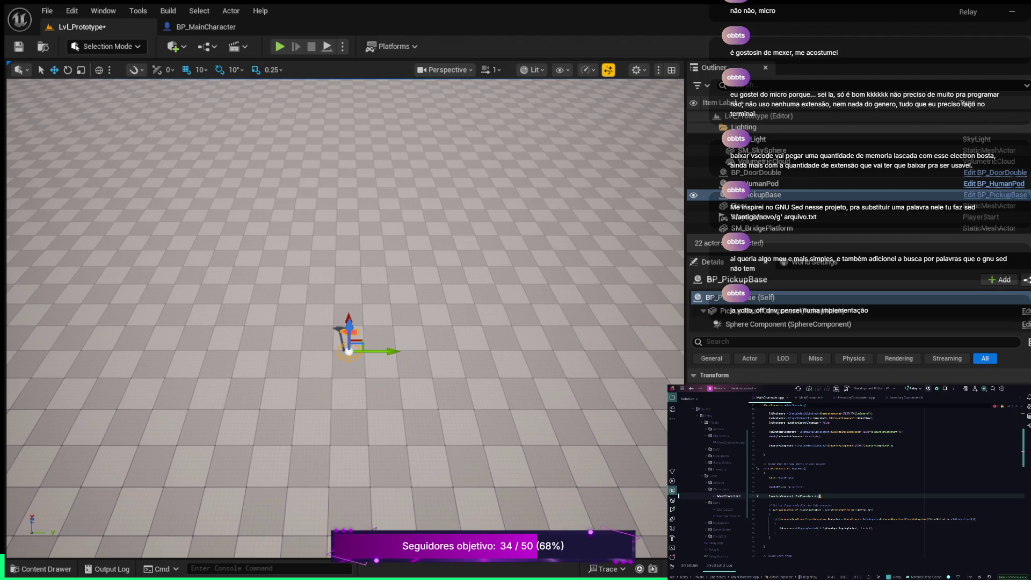
scroll(886, 483, up, 5)
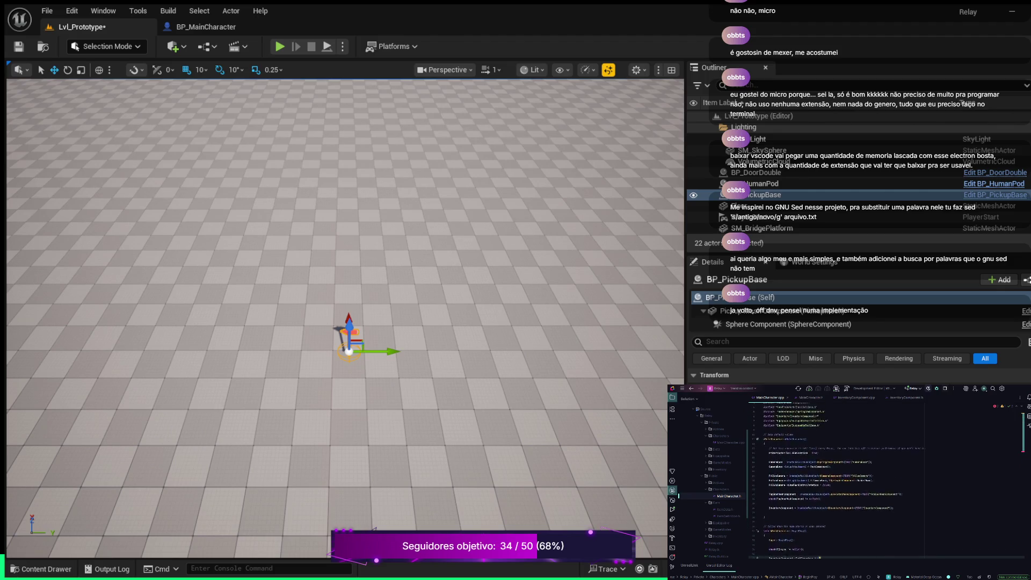
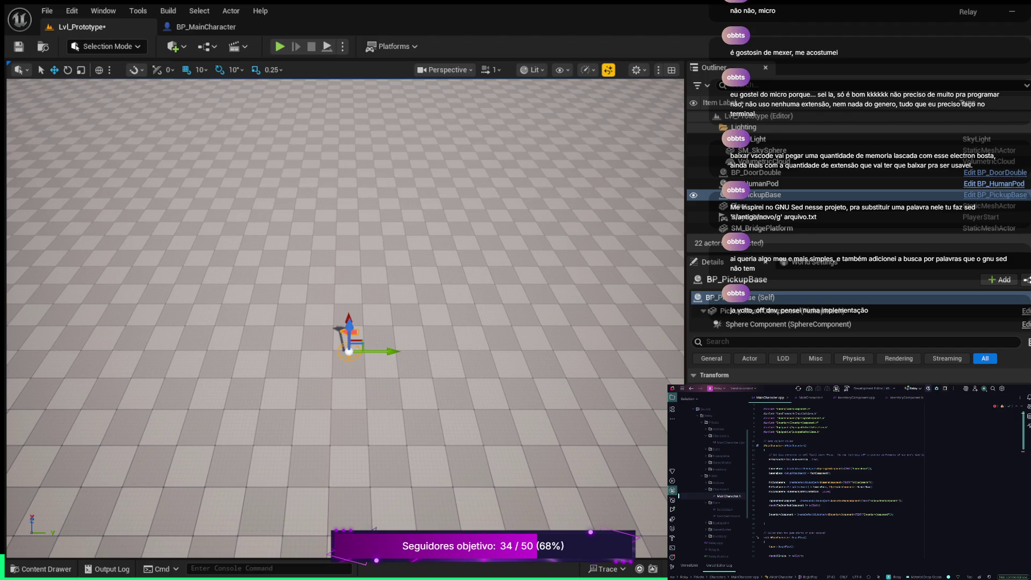
- Scroll down MainCharacter.cpp from BeginPlay past the input setup and Move functions to the item-checking code
scroll(886, 481, down, 3)
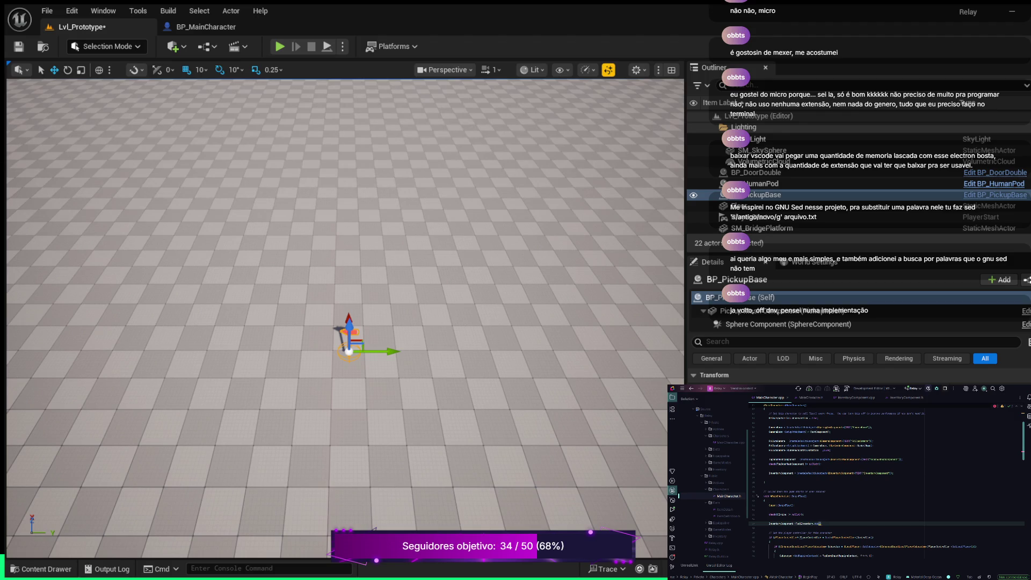
scroll(886, 483, down, 10)
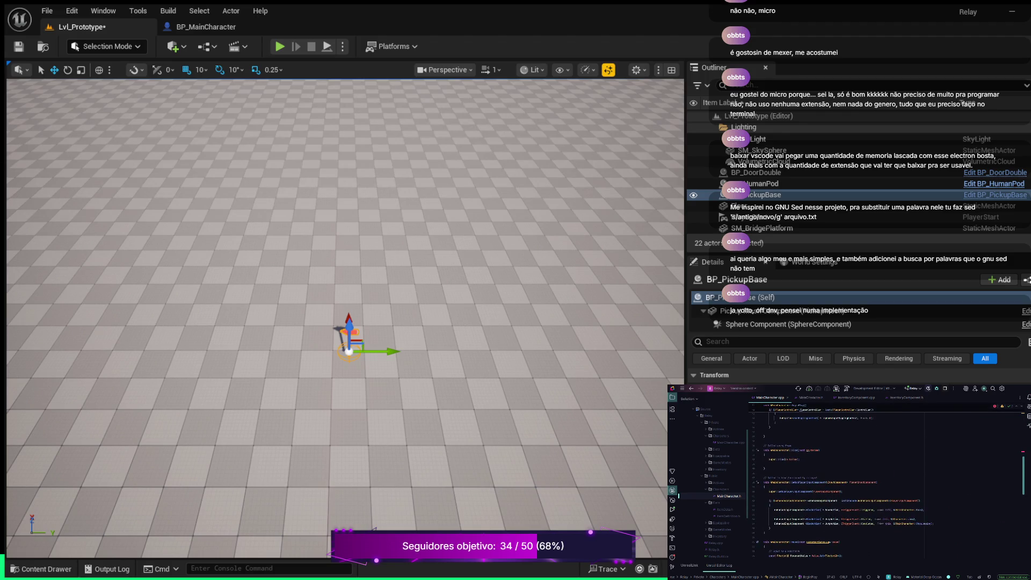
scroll(849, 489, down, 8)
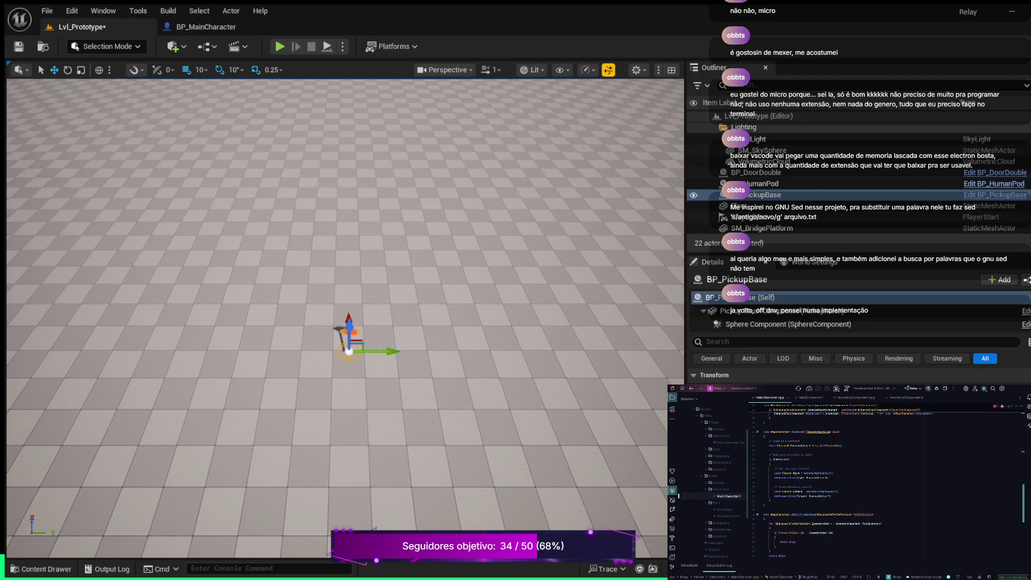
scroll(886, 483, down, 3)
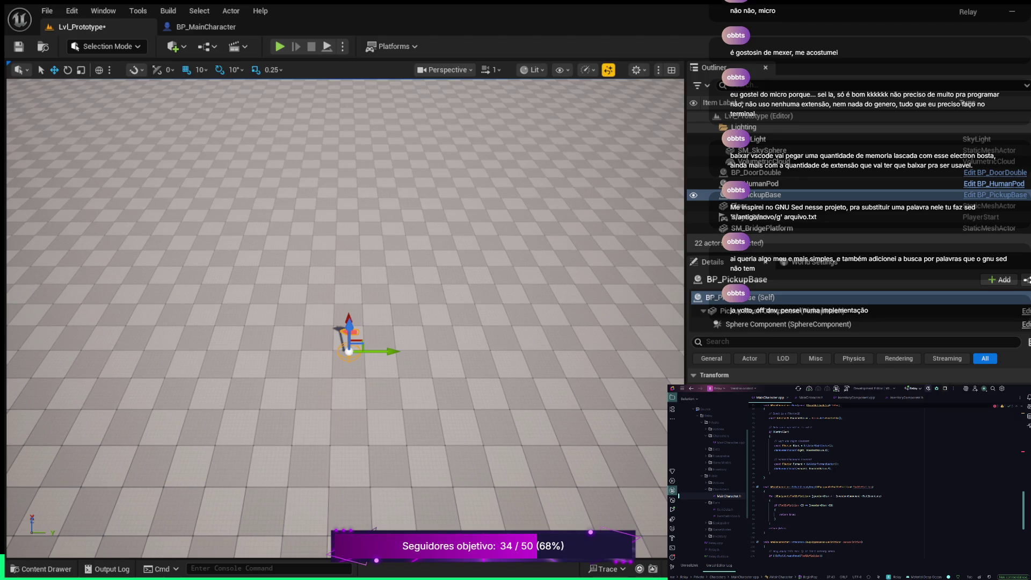
scroll(857, 483, down, 3)
scroll(857, 483, down, 3)
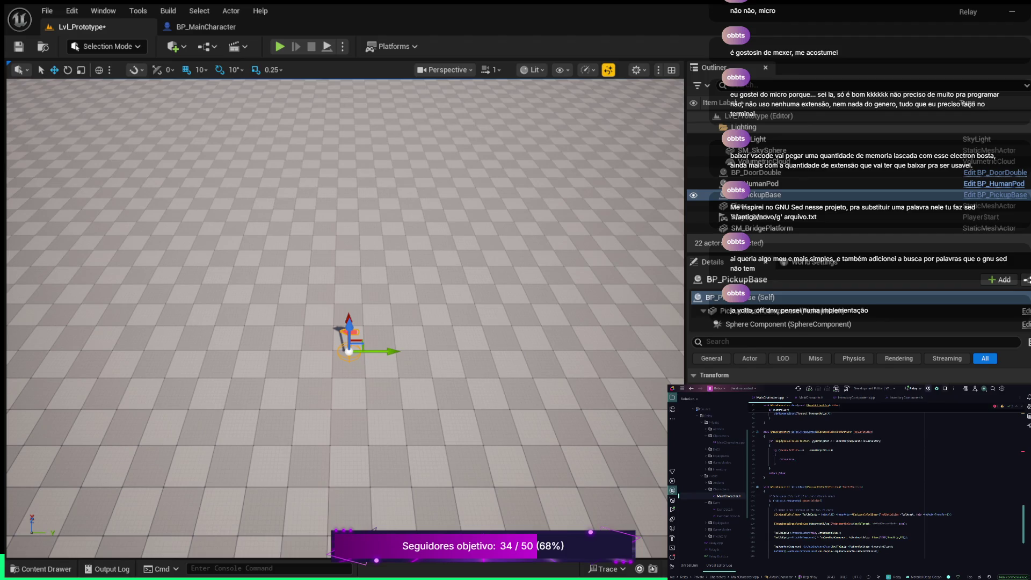
scroll(886, 484, down, 2)
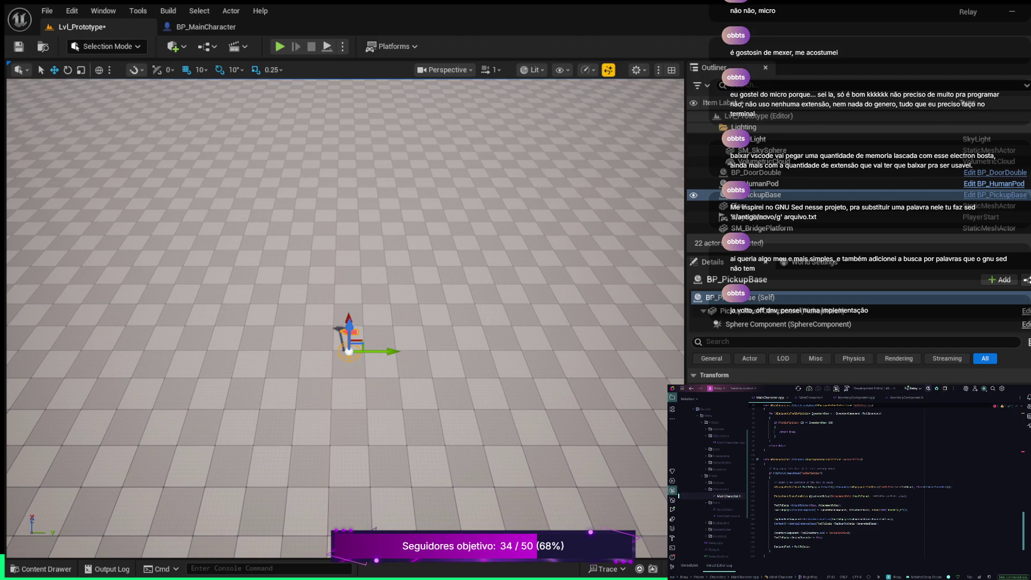
- Delete the InventoryComponent line and its leftover blank line at the top of BeginPlay
scroll(886, 480, up, 3)
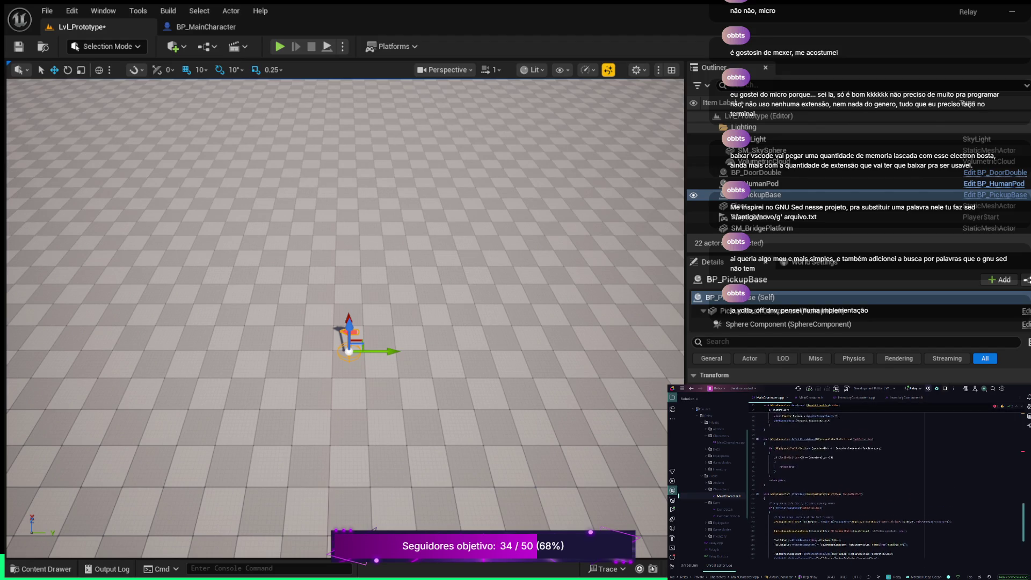
scroll(886, 480, up, 5)
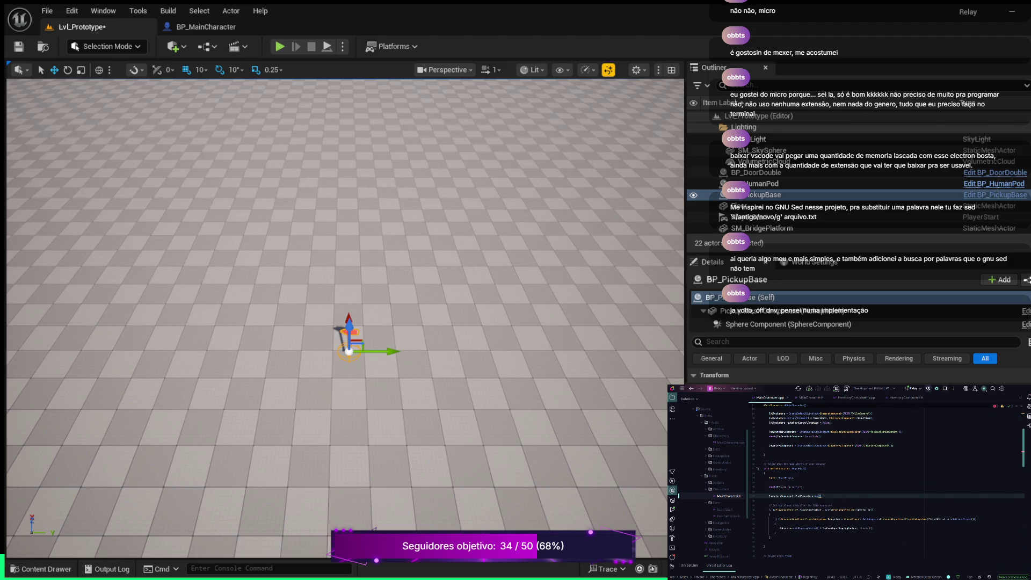
key(ctrl+y)
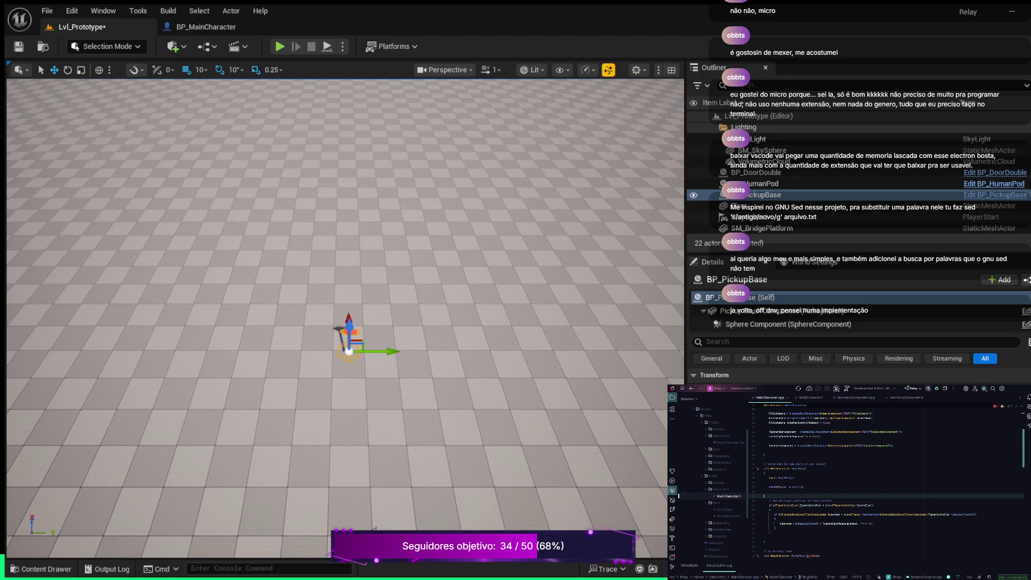
key(BackSpace)
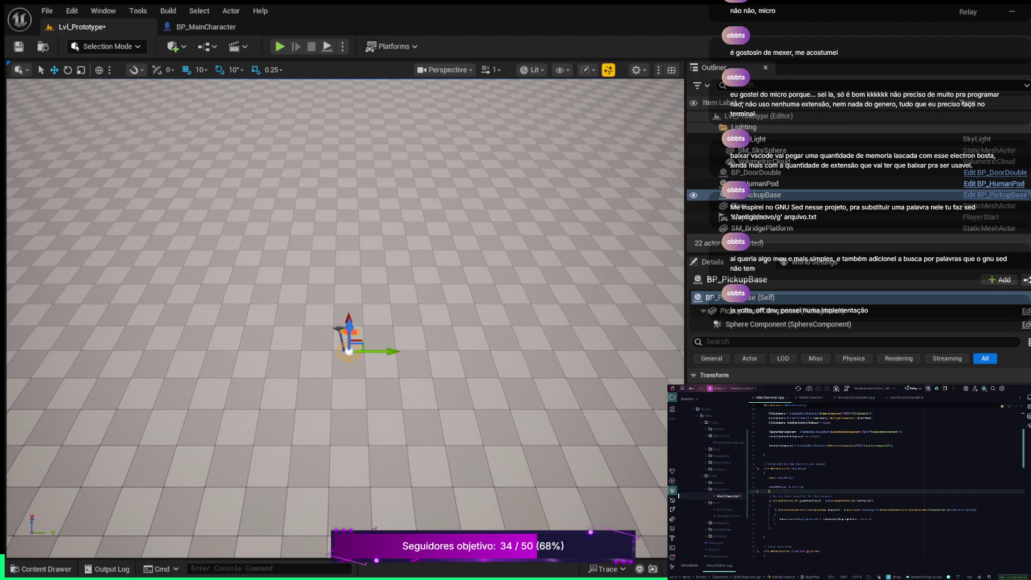
- Scroll down to AttachTool and place the cursor after the EquippedTool = ToolToEquip line
scroll(886, 480, down, 10)
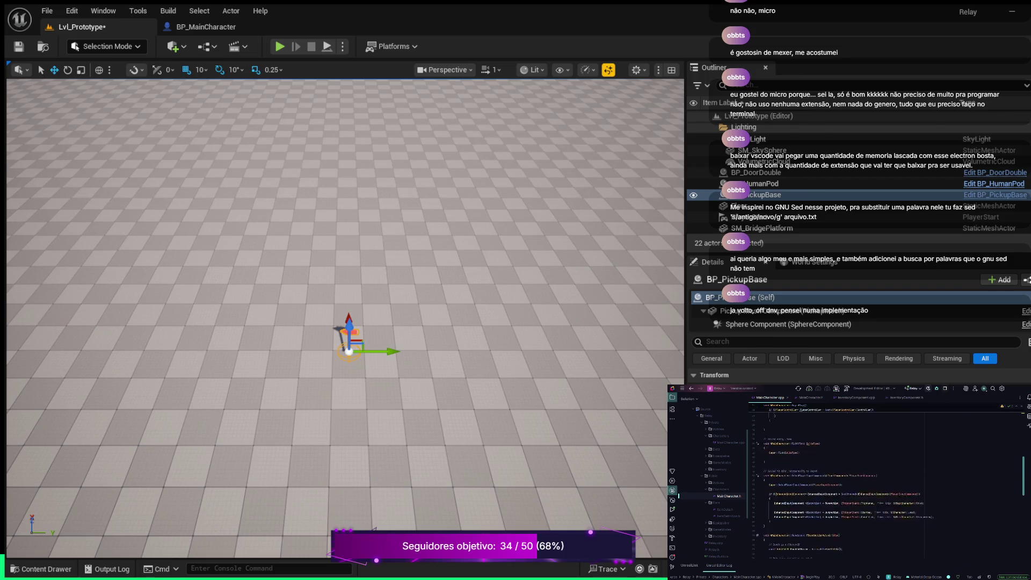
scroll(885, 480, down, 7)
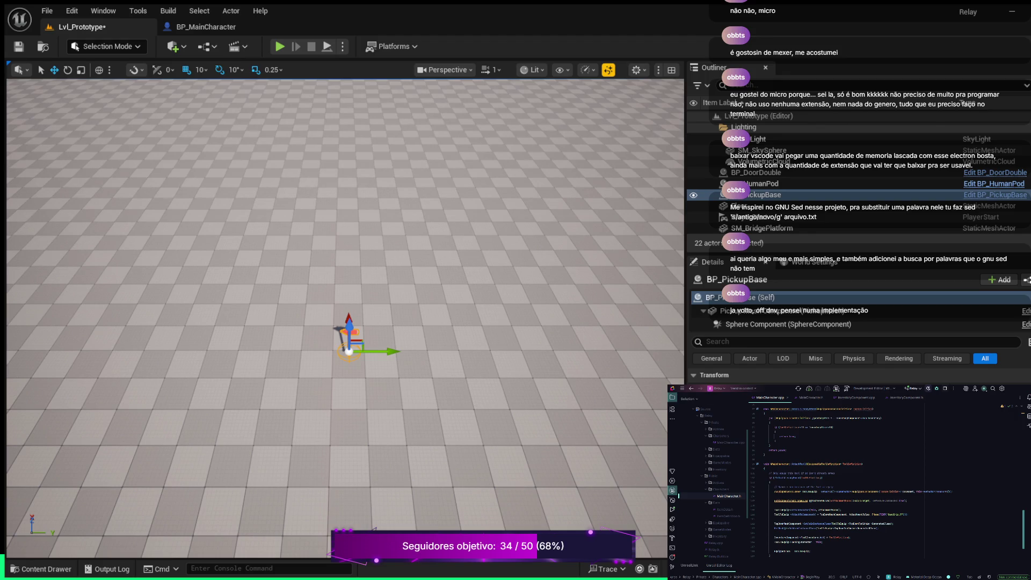
scroll(886, 478, down, 2)
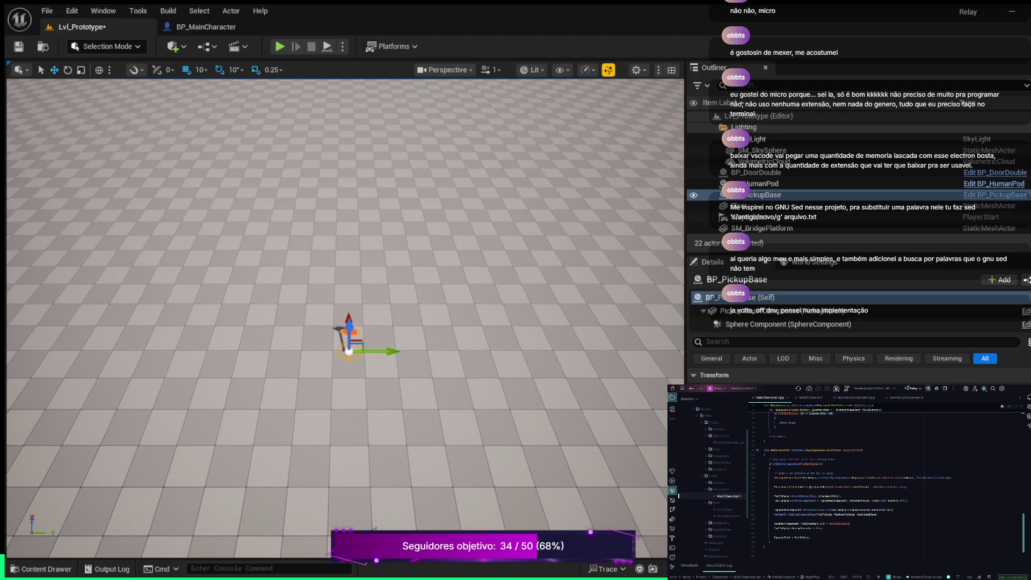
click(810, 537)
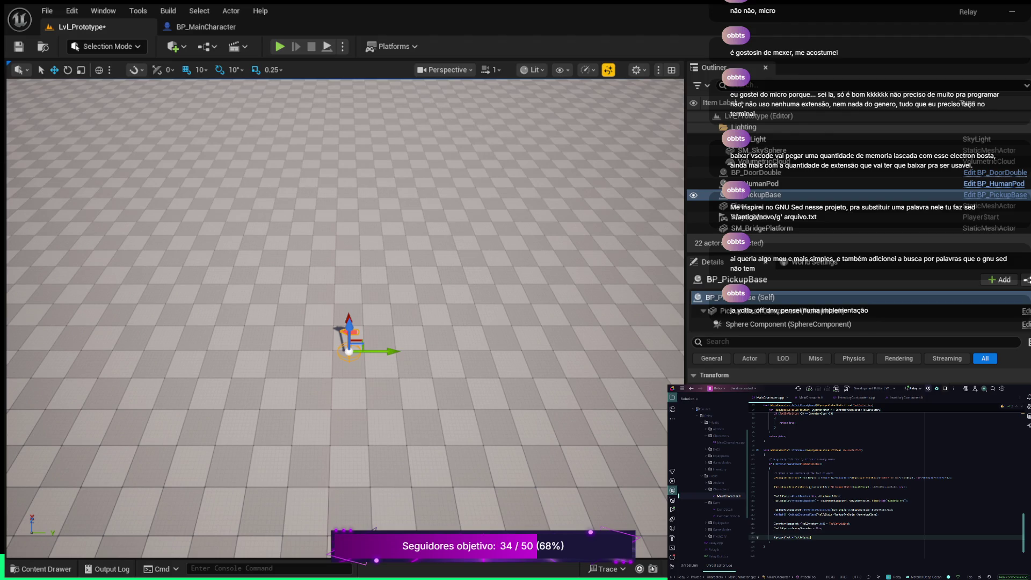
- Add an 'InventoryComponent->…(ToolToEquip);' line below the EquippedTool assignment
key(Return)
key(Return)
text(InventoryComponent->)
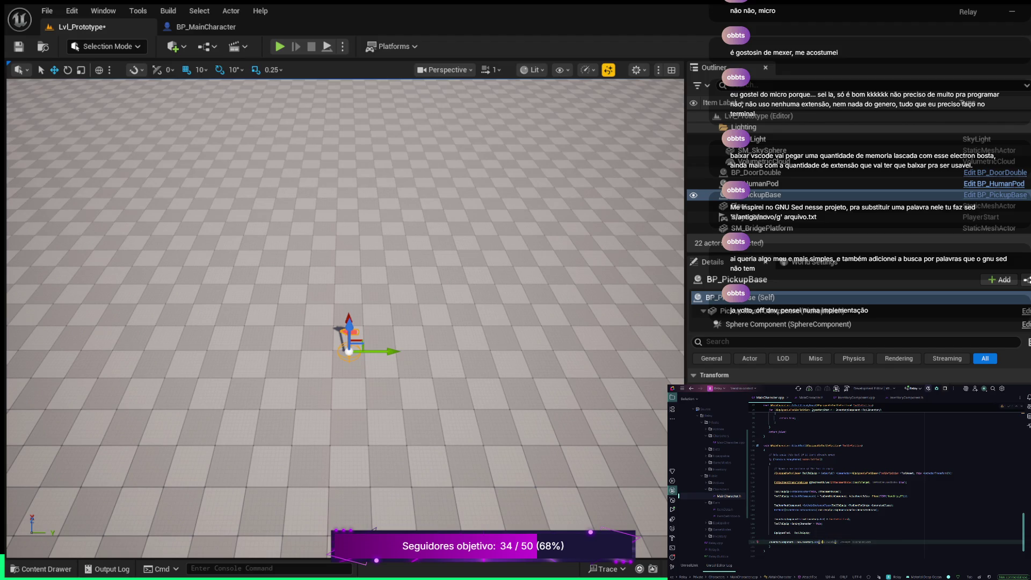
text(ToolToEquip)
text();)
- Clear the newly typed InventoryComponent line, leaving an empty line in AttachTool
key(shift+Home)
key(BackSpace)
key(Up)
key(Up)
key(Up)
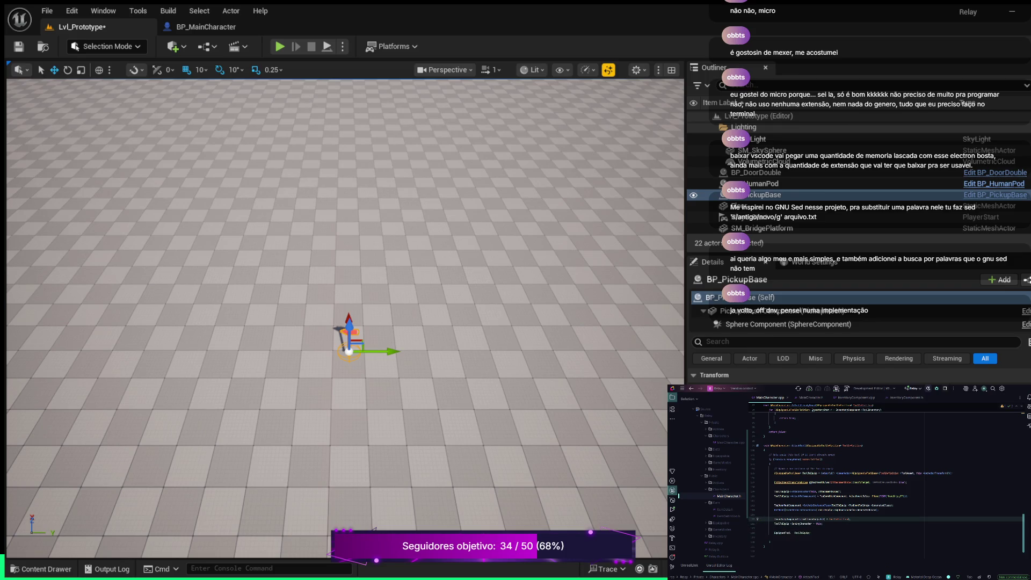
click(764, 528)
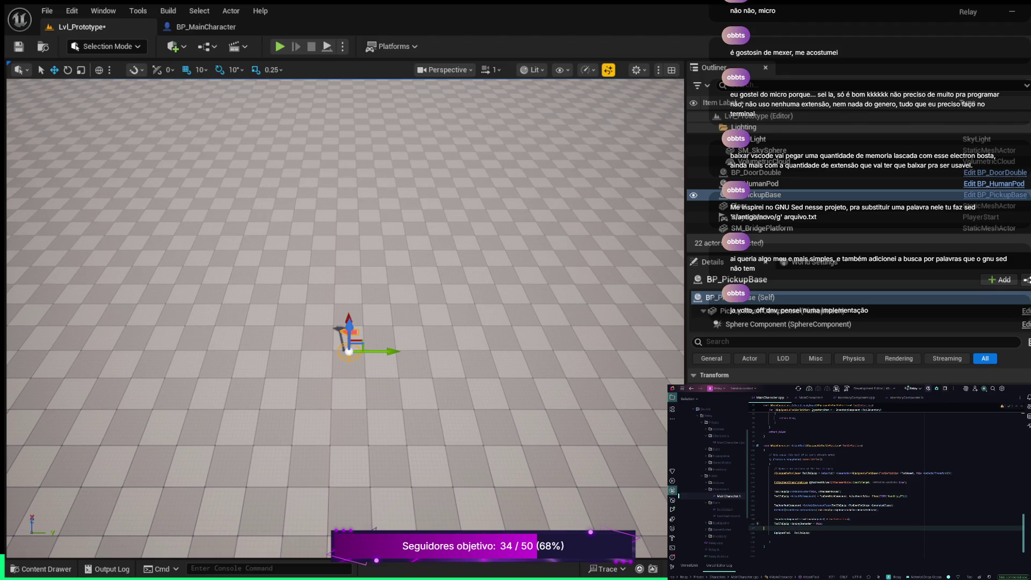
- Below the EquippedTool assignment, write an if statement with an autocompleted condition and an opening brace
key(Delete)
key(Return)
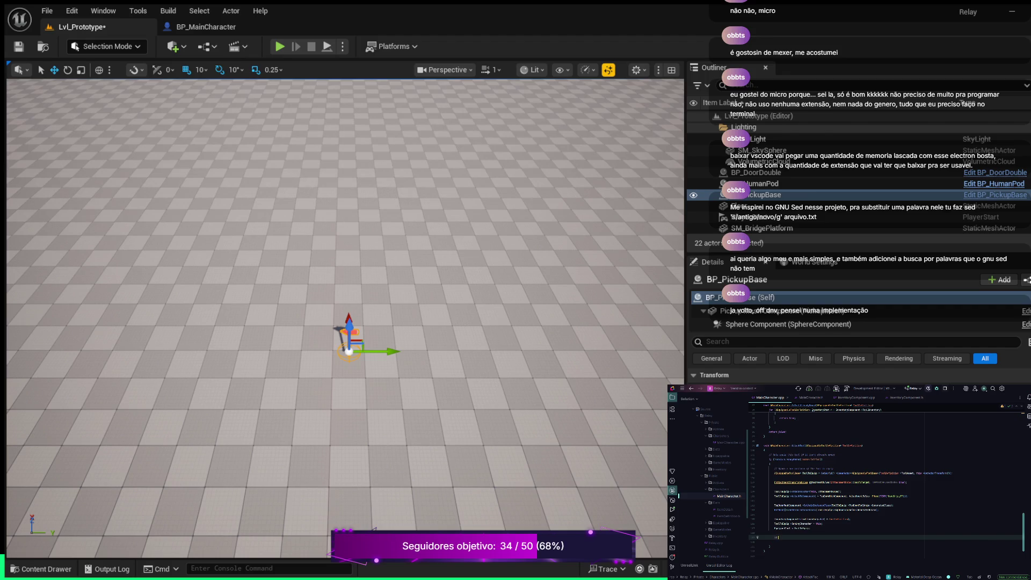
text(E)
key(Tab)
key(Right)
key(Tab)
key(Return)
text({)
key(Return)
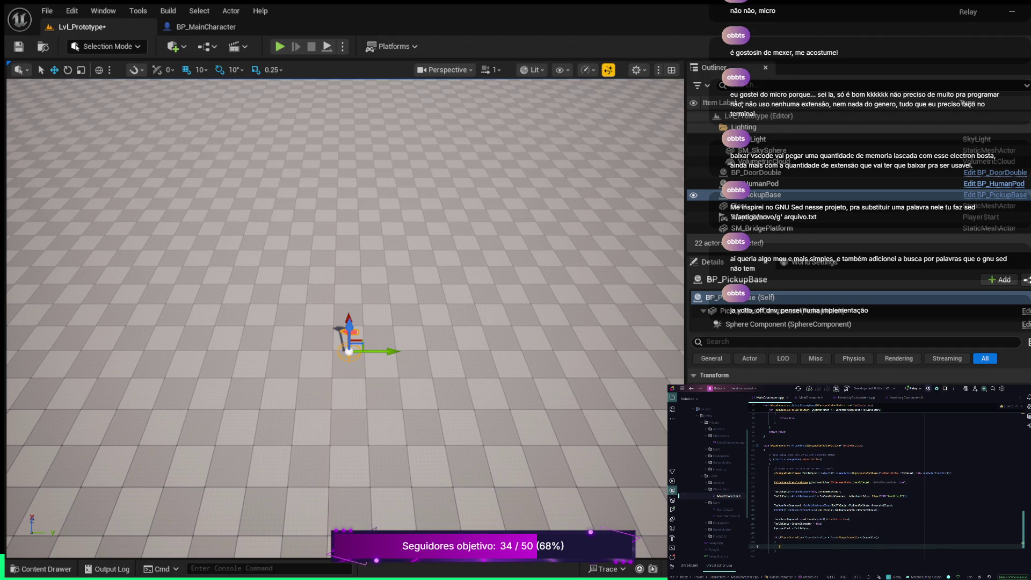